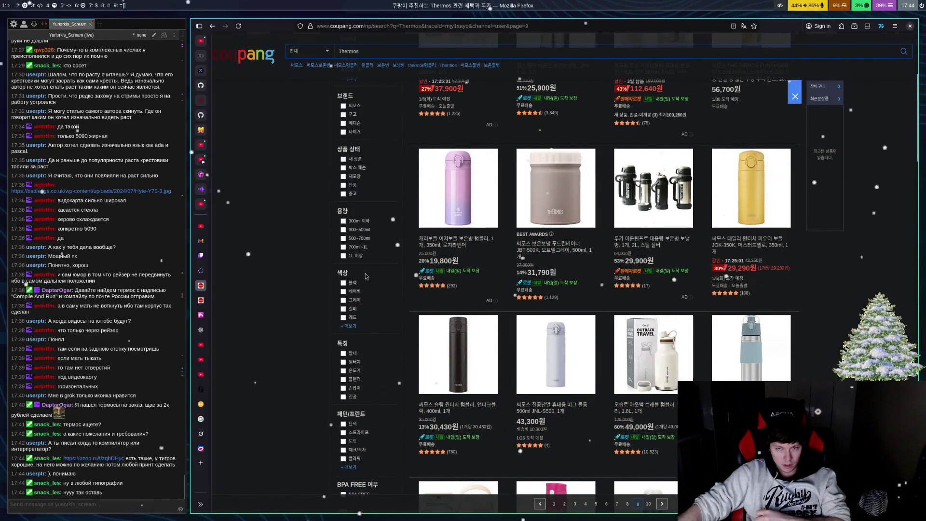
Step: Scroll the page 9 Thermos results down to the recommended-products row and page links
scroll(366, 277, down, 2)
scroll(369, 275, down, 3)
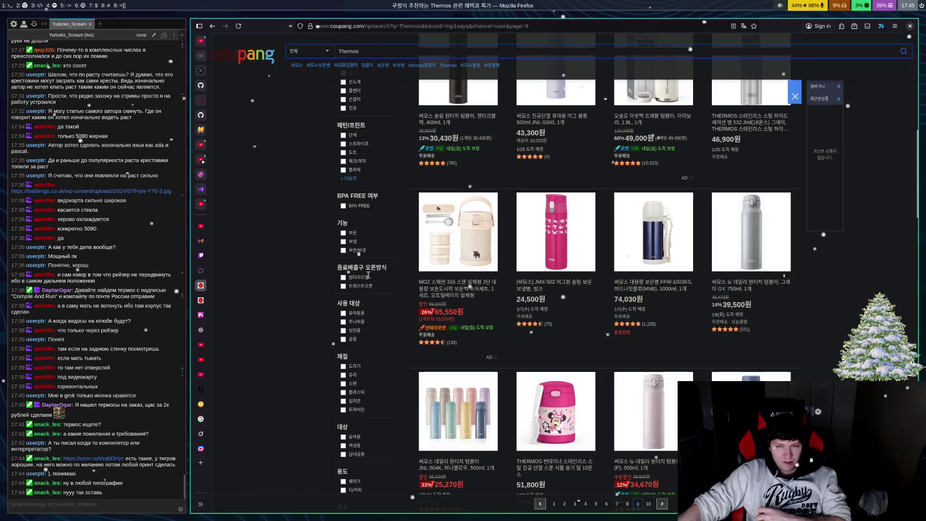
scroll(369, 275, down, 4)
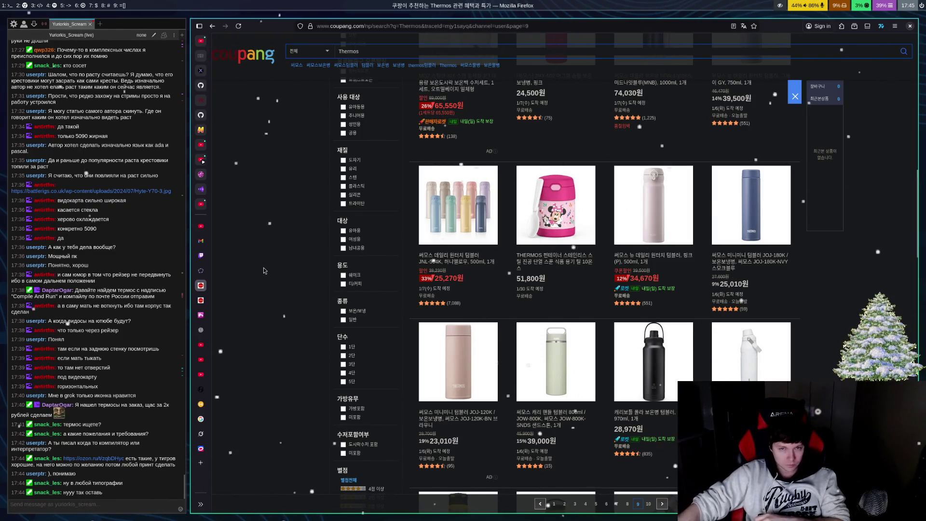
scroll(291, 287, down, 4)
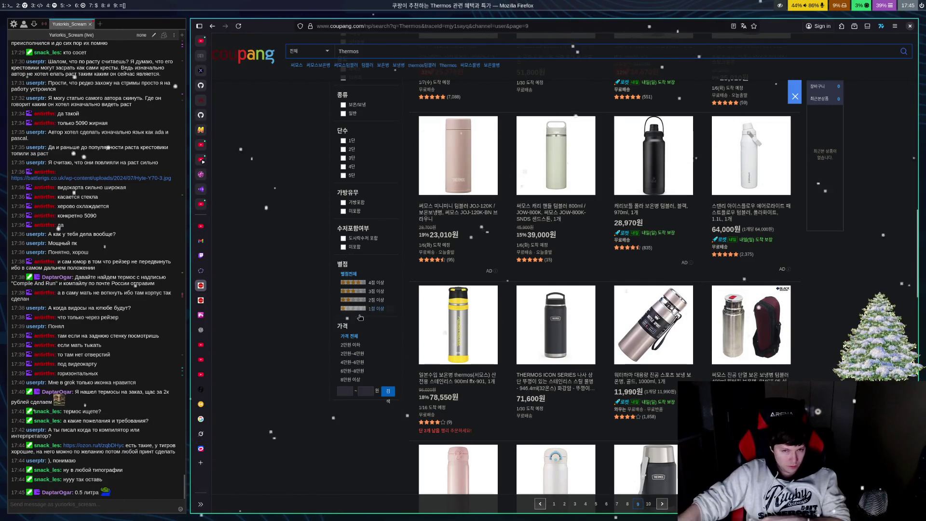
scroll(360, 317, down, 4)
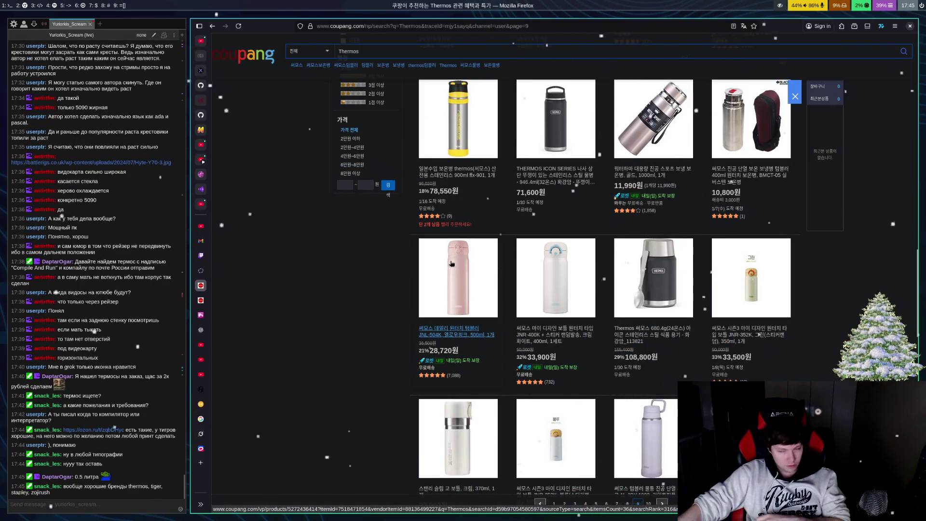
scroll(451, 263, down, 3)
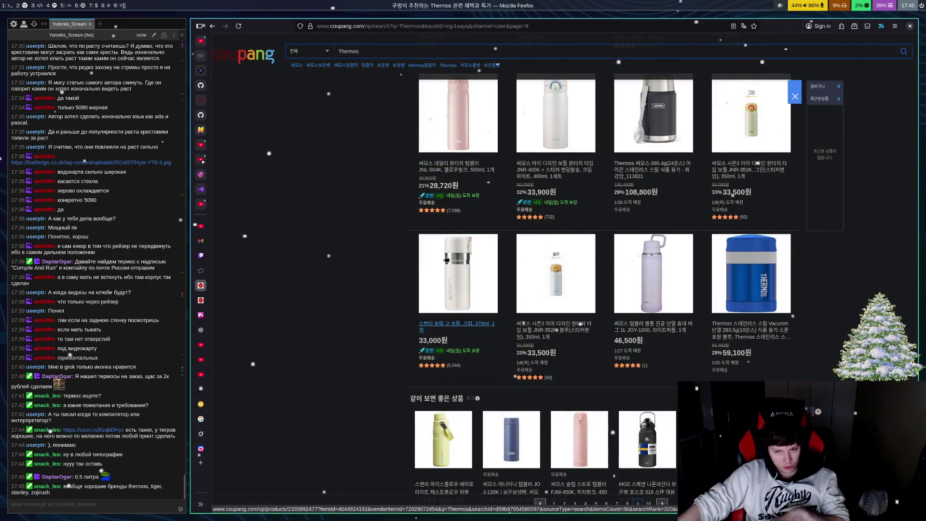
scroll(446, 259, down, 3)
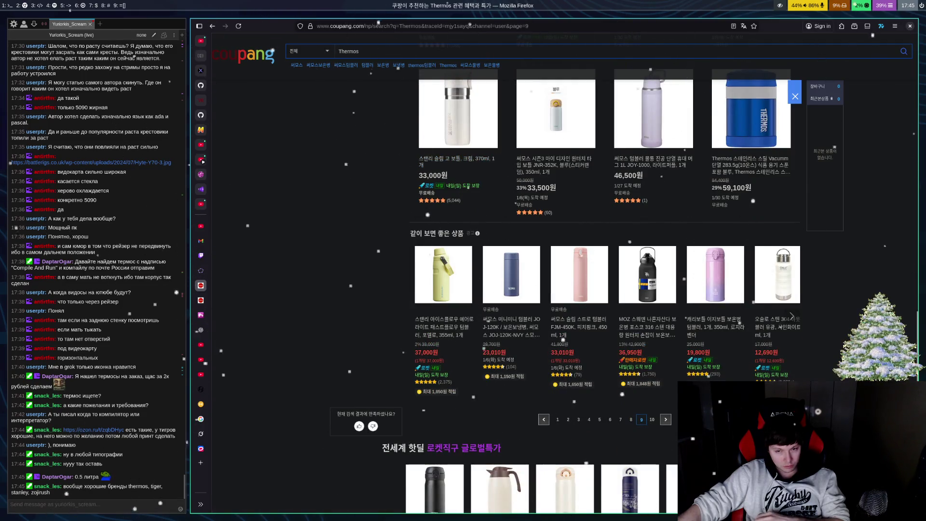
Step: Go to page 10 of the Thermos results and open the 48,040원 FJS-1000 1 L sports bottle
click(653, 422)
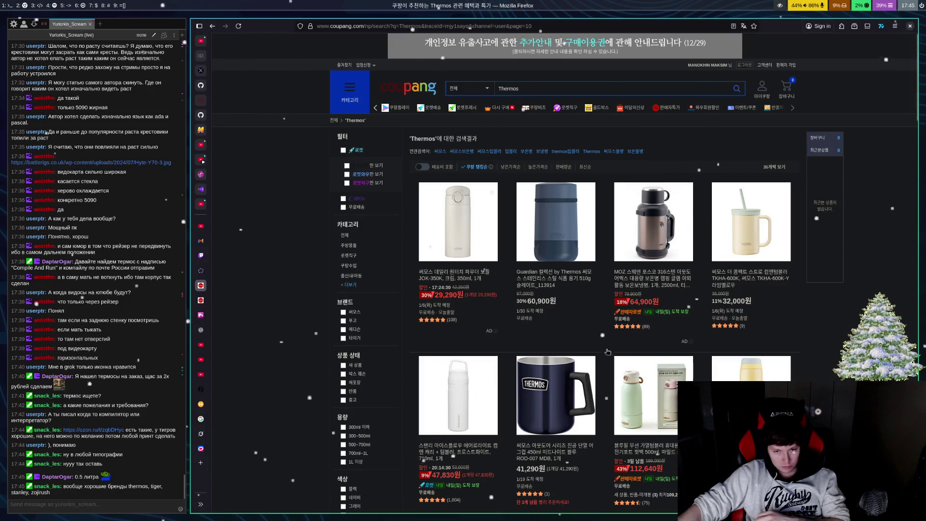
scroll(602, 356, down, 3)
scroll(599, 347, down, 5)
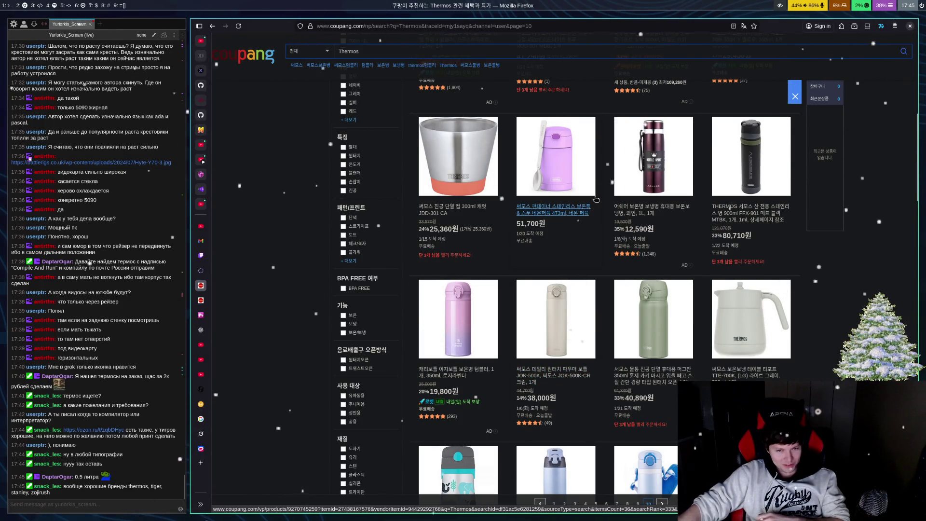
scroll(596, 199, down, 4)
scroll(598, 198, down, 1)
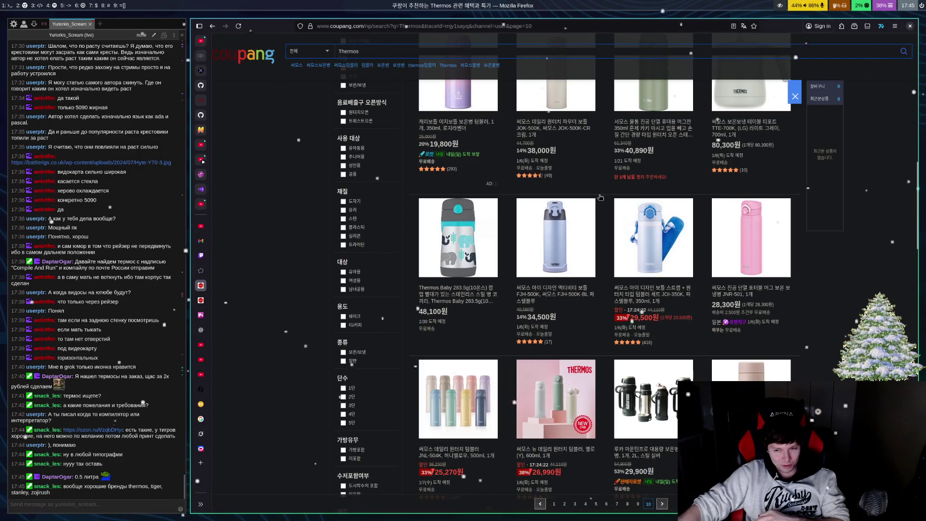
scroll(600, 198, down, 4)
scroll(600, 198, down, 5)
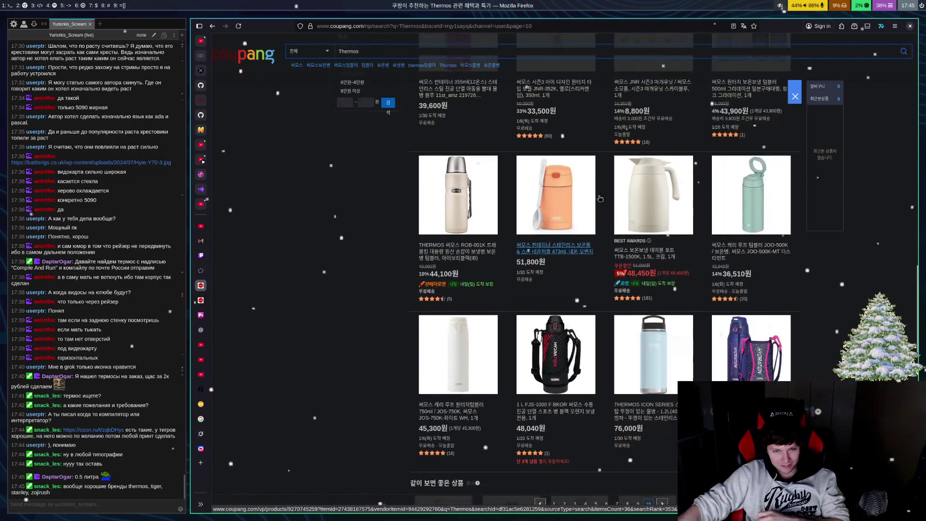
scroll(600, 198, down, 3)
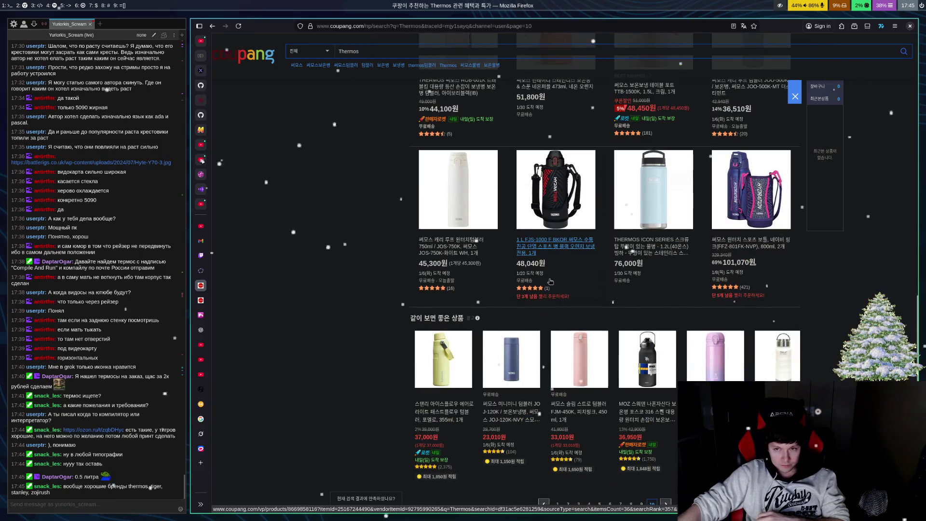
click(569, 249)
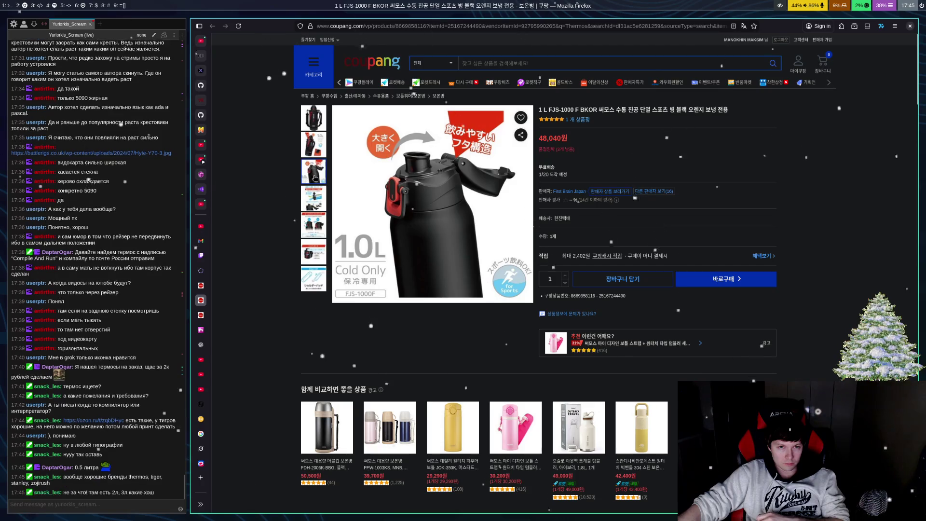
Step: Switch back to the tab with the page 10 Thermos search results
click(202, 286)
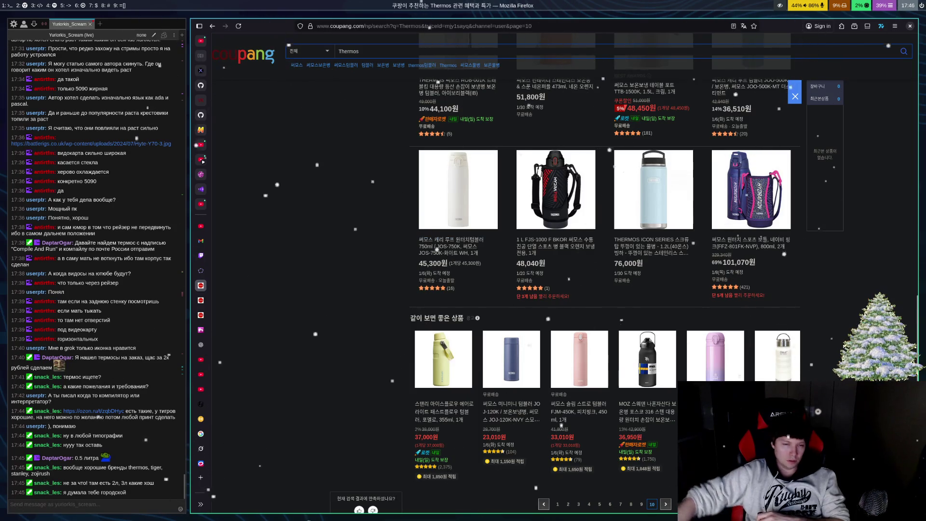
Step: Search Coupang for 'Thermos tiger' instead of 'Thermos'
scroll(758, 273, up, 8)
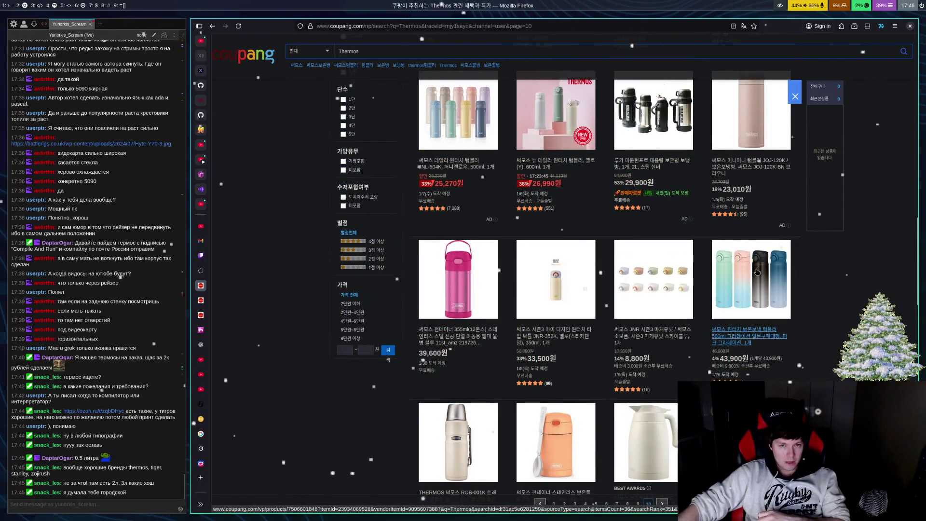
scroll(758, 273, up, 10)
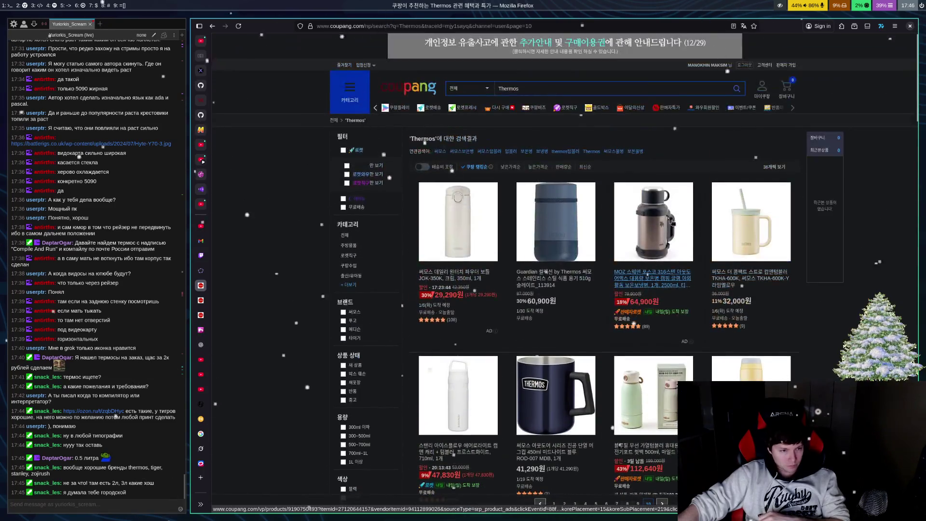
click(570, 92)
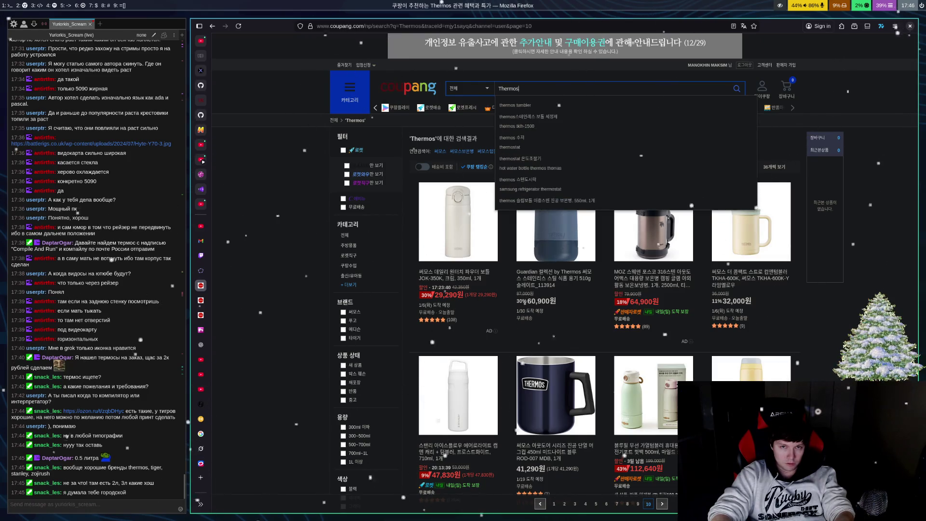
text( tig)
text(er)
key(Return)
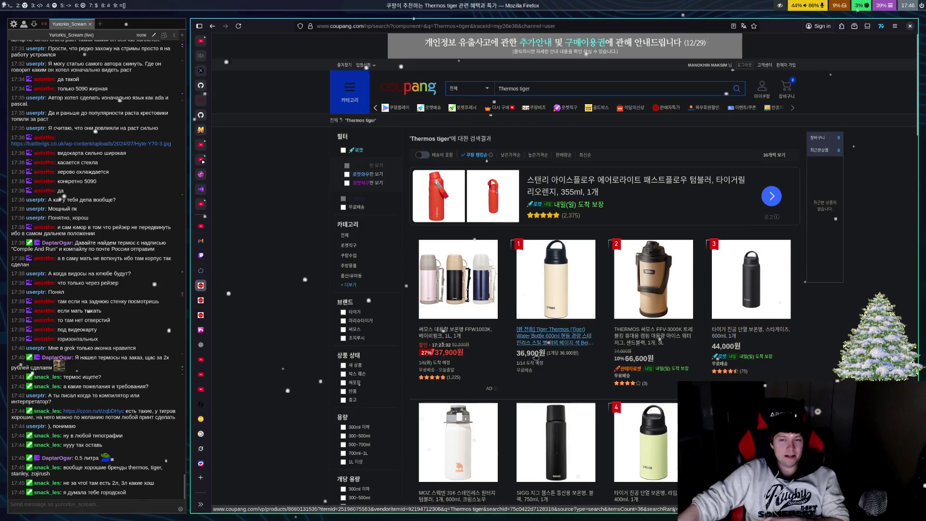
Step: Scroll through the Tiger bottles on page 1 of the results
scroll(541, 337, down, 3)
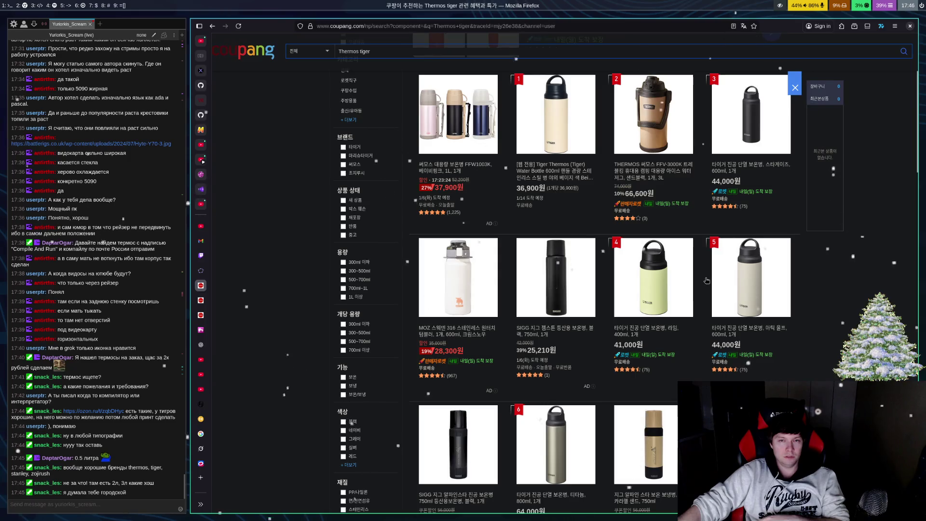
scroll(707, 280, down, 4)
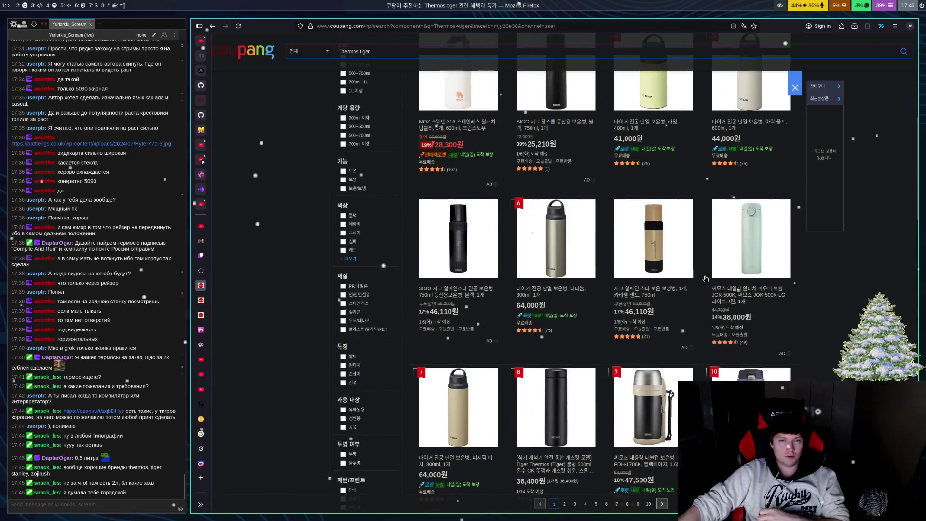
scroll(705, 279, down, 2)
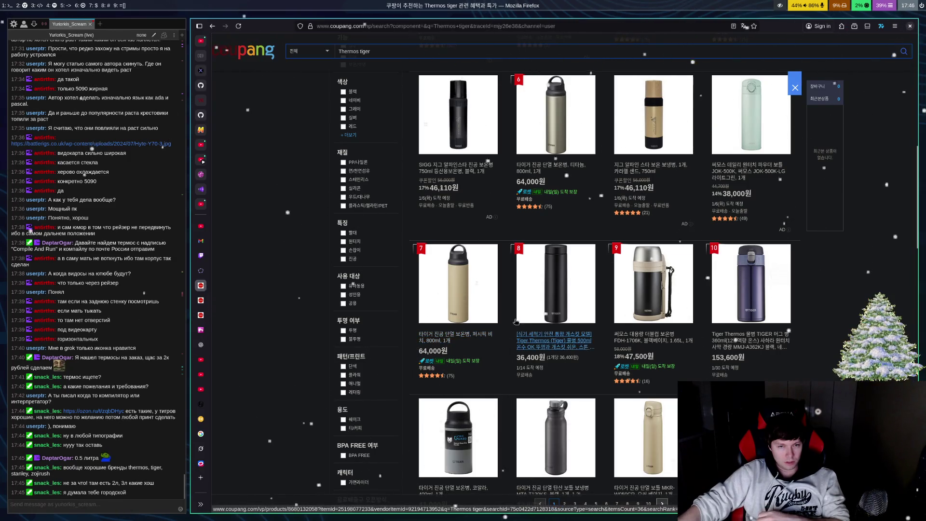
scroll(512, 333, down, 4)
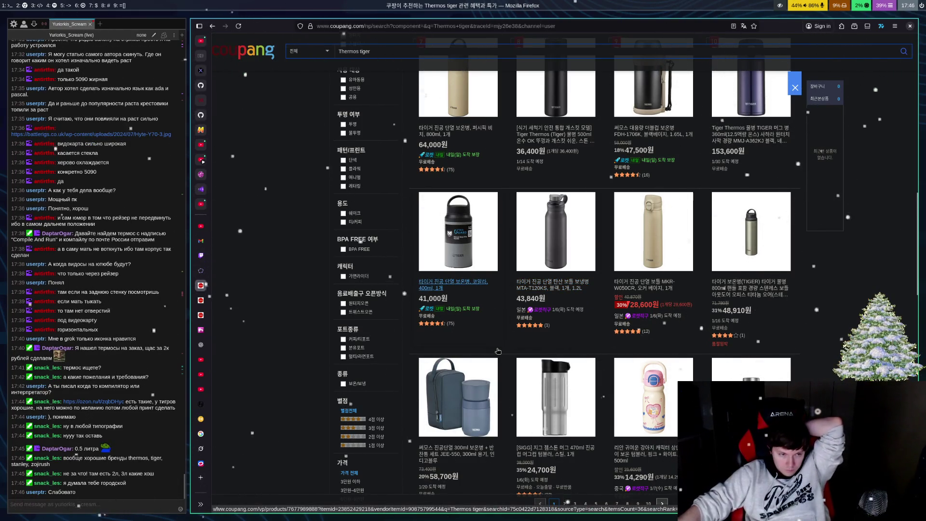
click(447, 218)
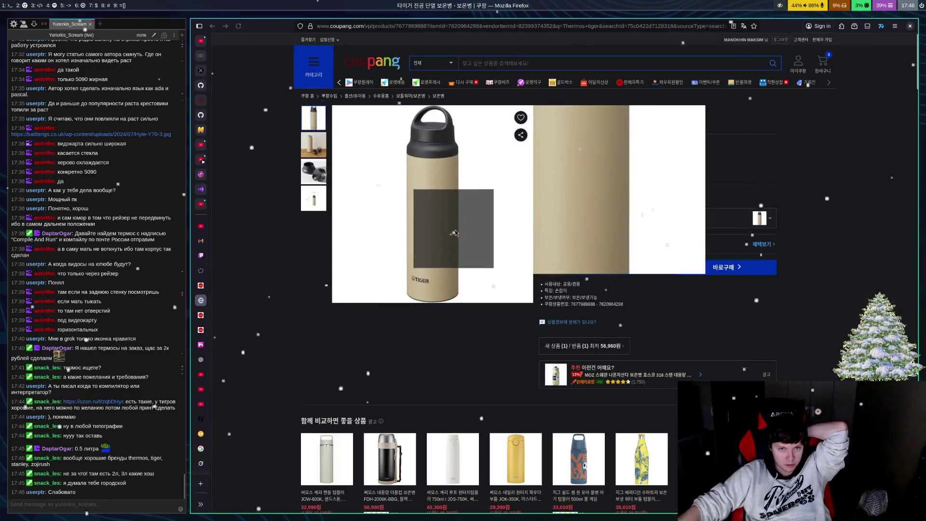
mouse_move(313, 144)
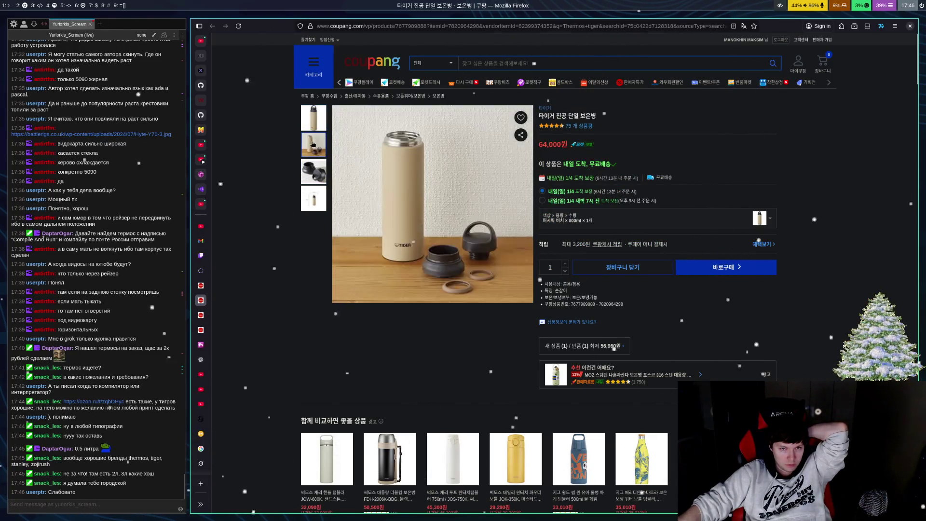
mouse_move(318, 125)
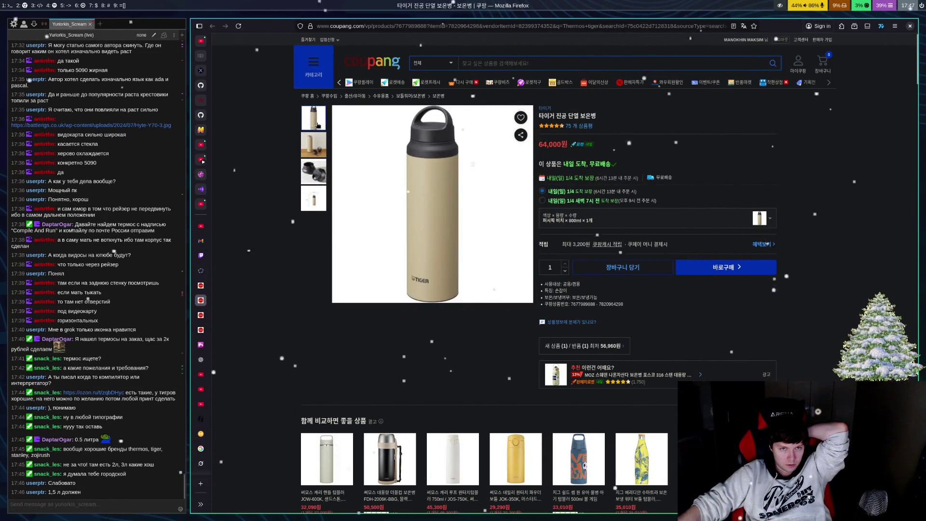
mouse_move(307, 195)
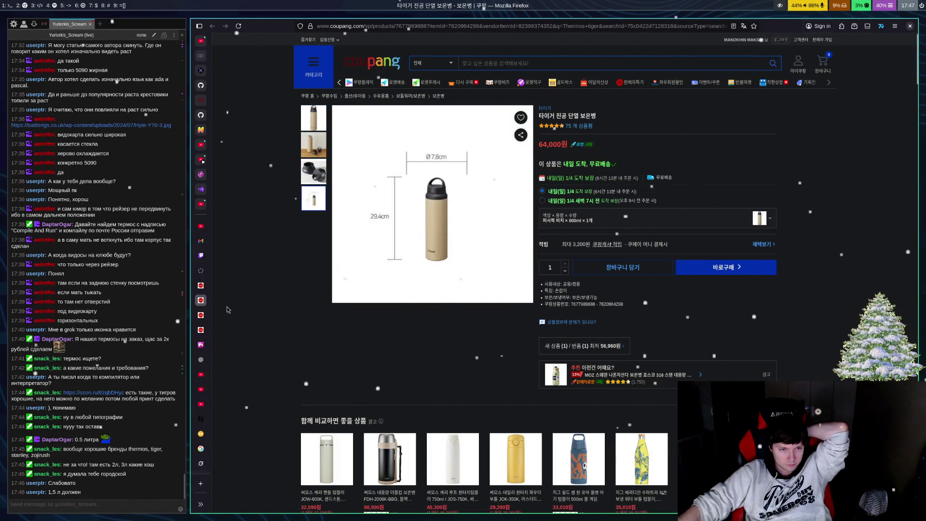
key(alt+Left)
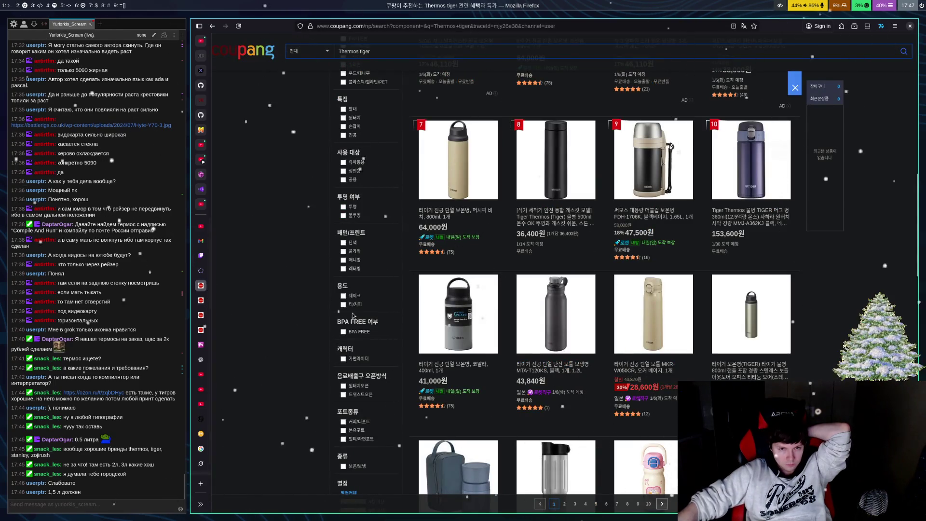
Step: Scroll to the bottom of the Thermos tiger results, toward the pagination bar
scroll(453, 252, down, 4)
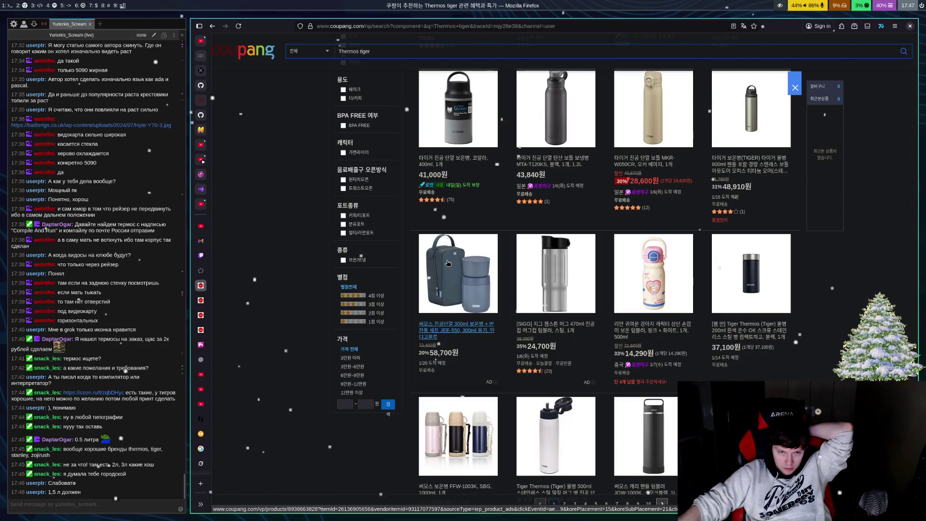
scroll(448, 263, down, 3)
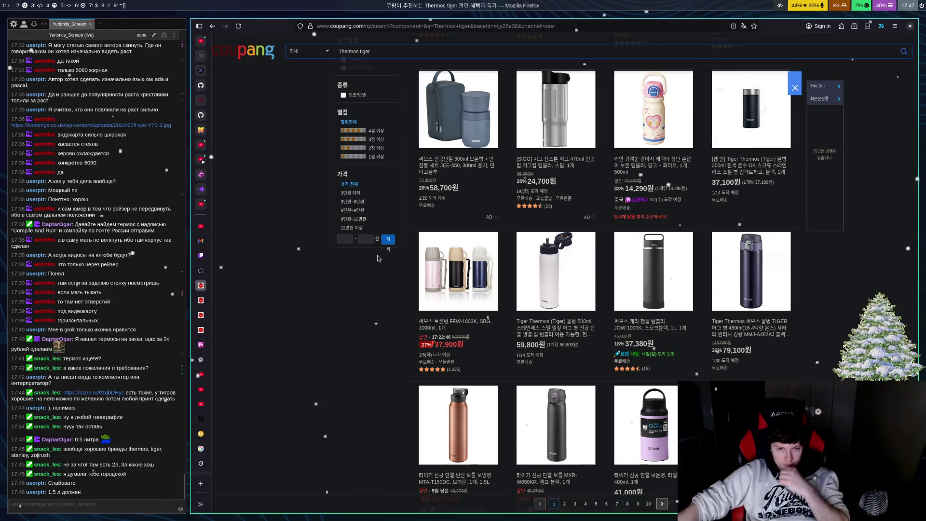
scroll(485, 253, down, 1)
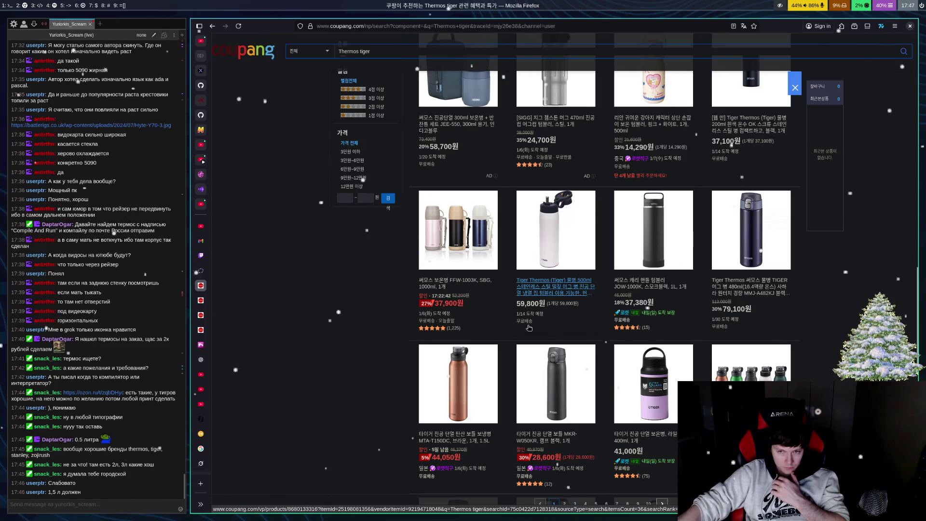
scroll(504, 320, down, 4)
scroll(526, 332, down, 4)
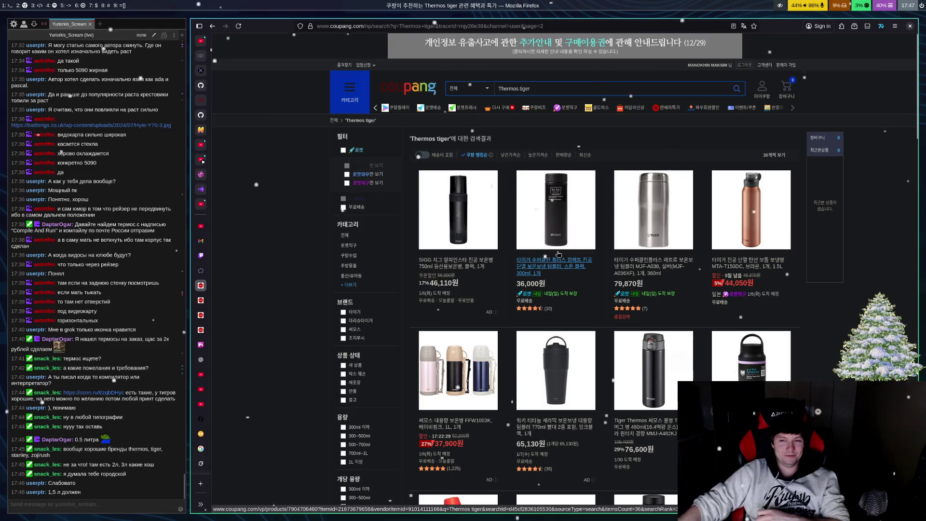
Step: Scroll through the Tiger results, go to page 3, then open the chat's Ozon Stanley 1.5 L thermos link
scroll(555, 236, down, 4)
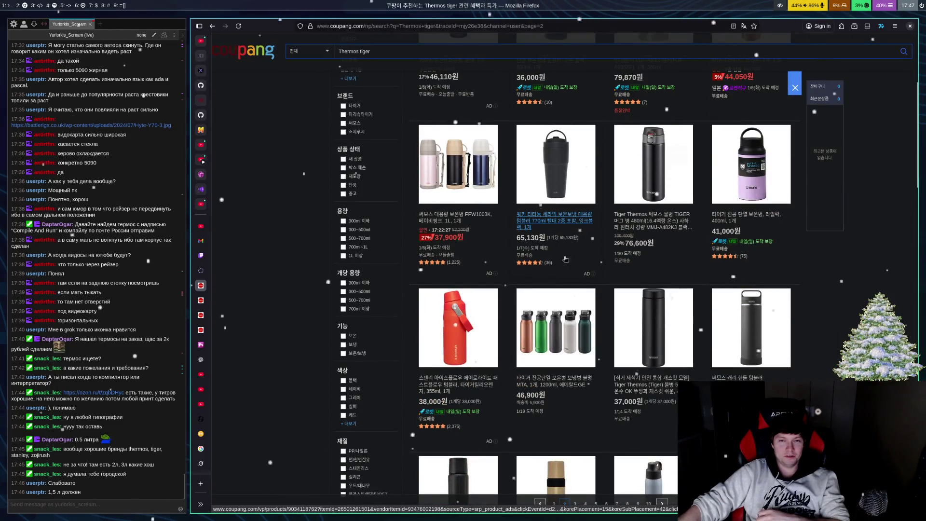
mouse_move(576, 278)
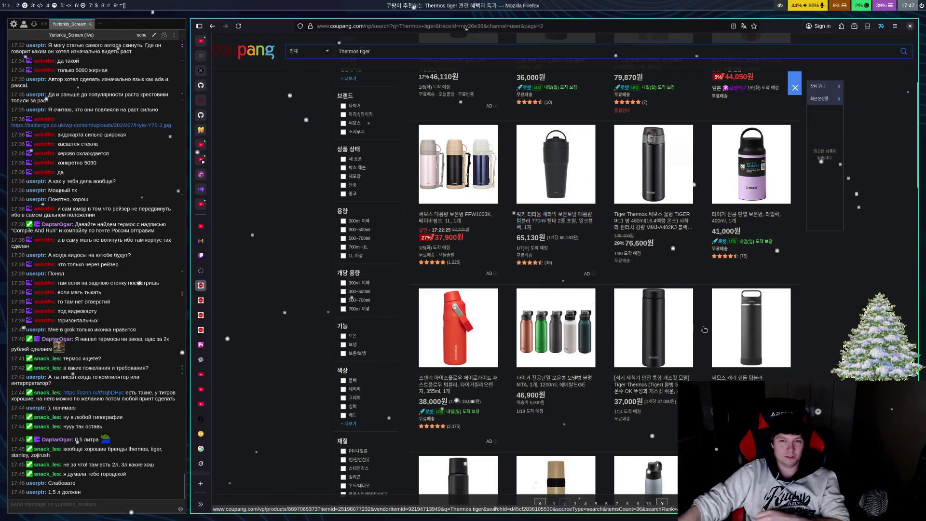
scroll(679, 314, down, 2)
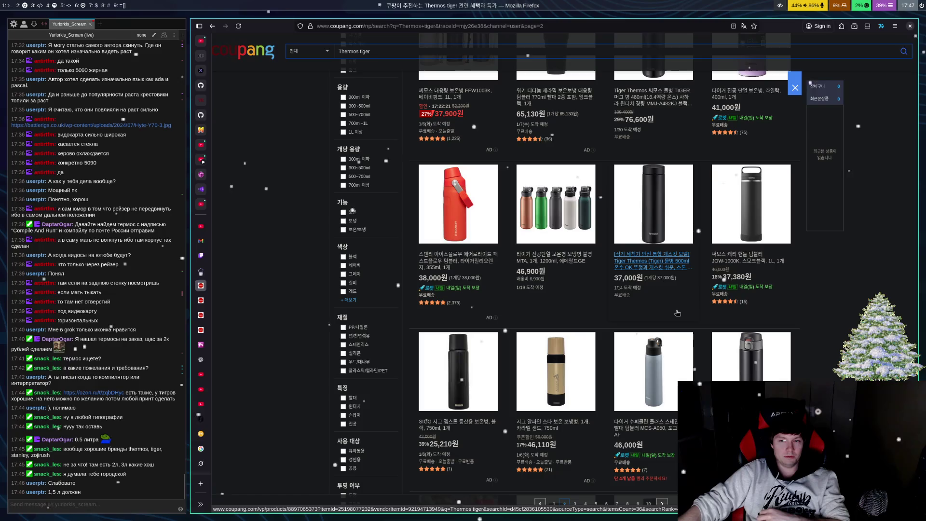
scroll(677, 313, down, 2)
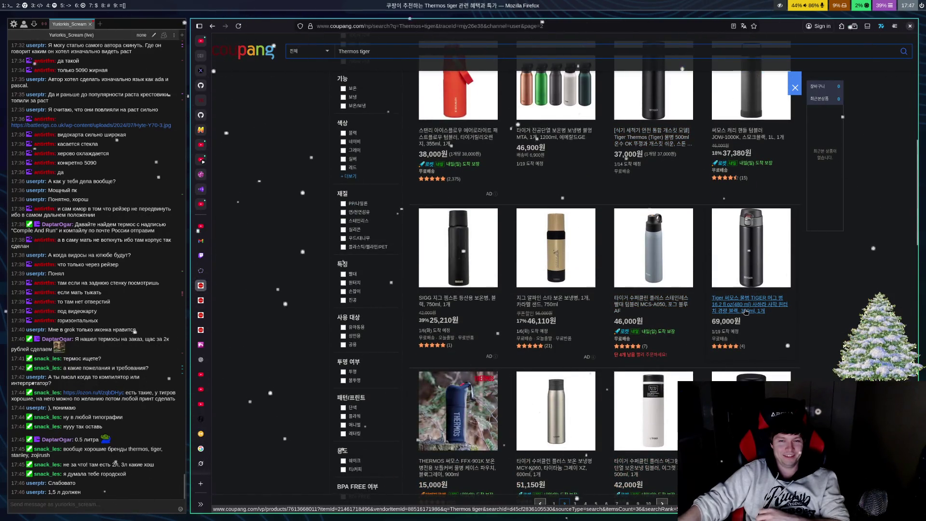
scroll(705, 343, down, 3)
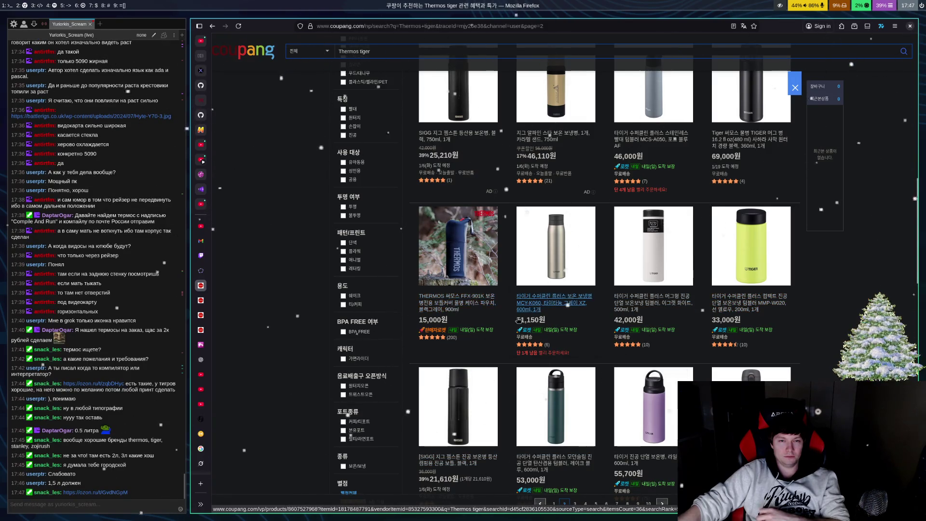
scroll(532, 313, down, 2)
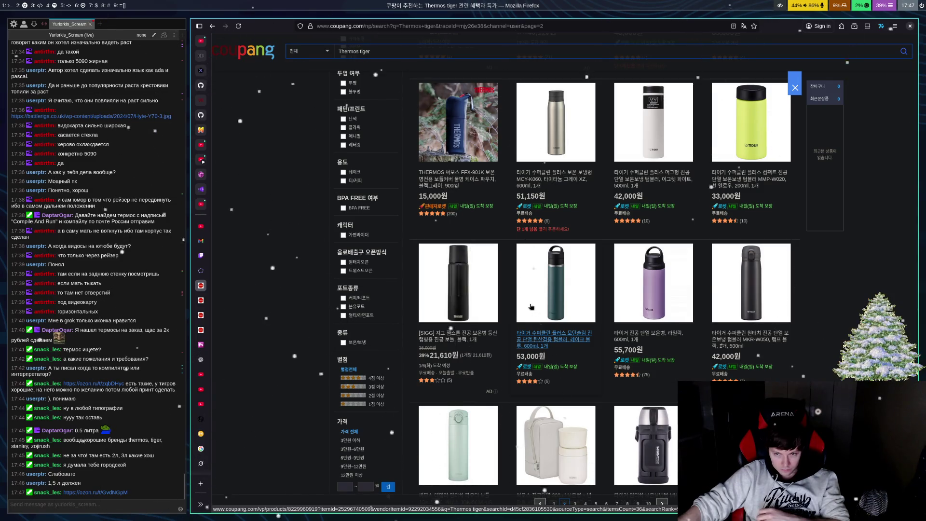
scroll(532, 307, down, 4)
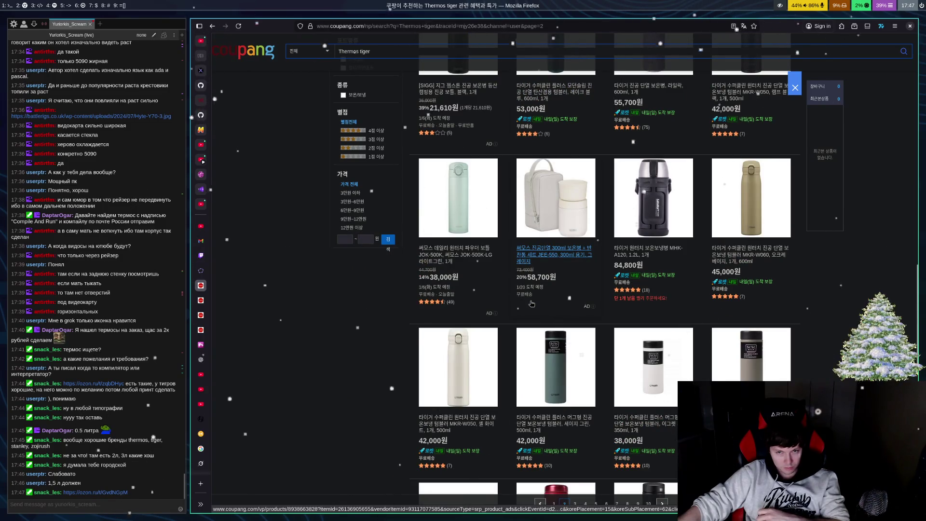
scroll(531, 299, down, 4)
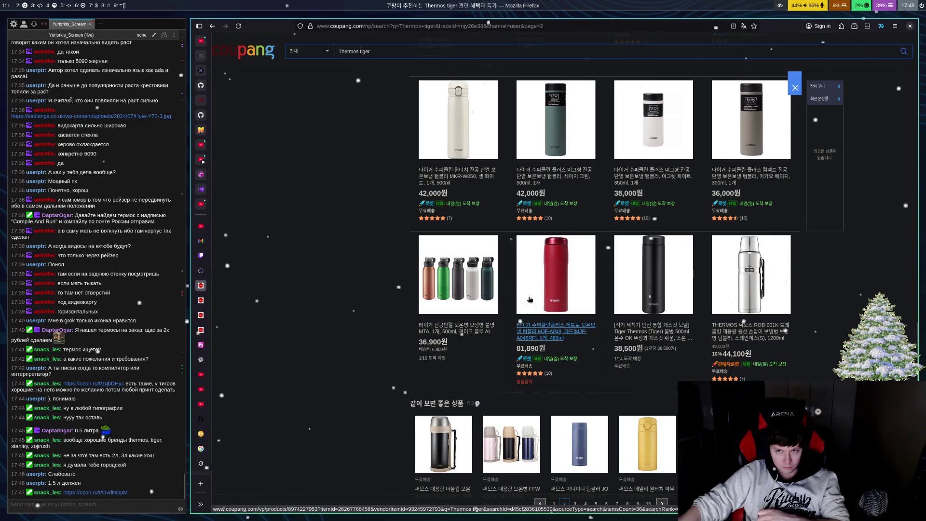
scroll(569, 377, down, 3)
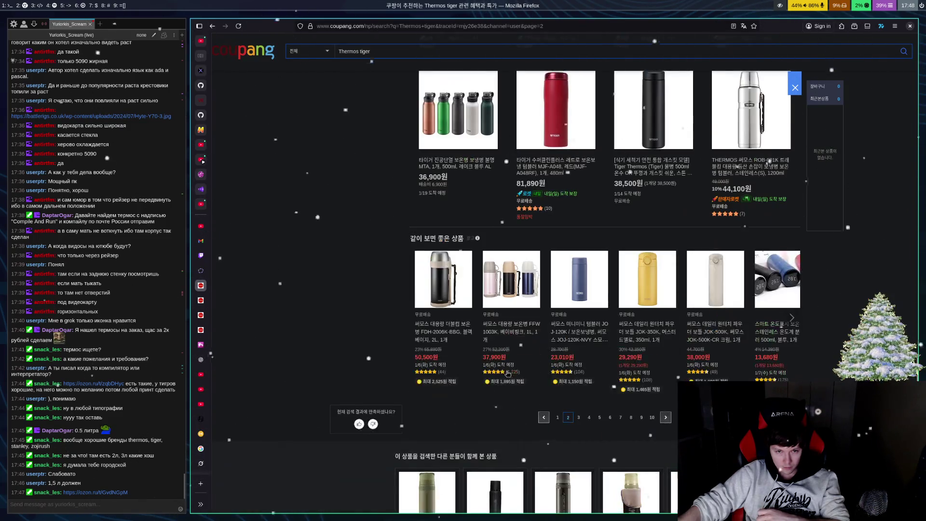
click(581, 423)
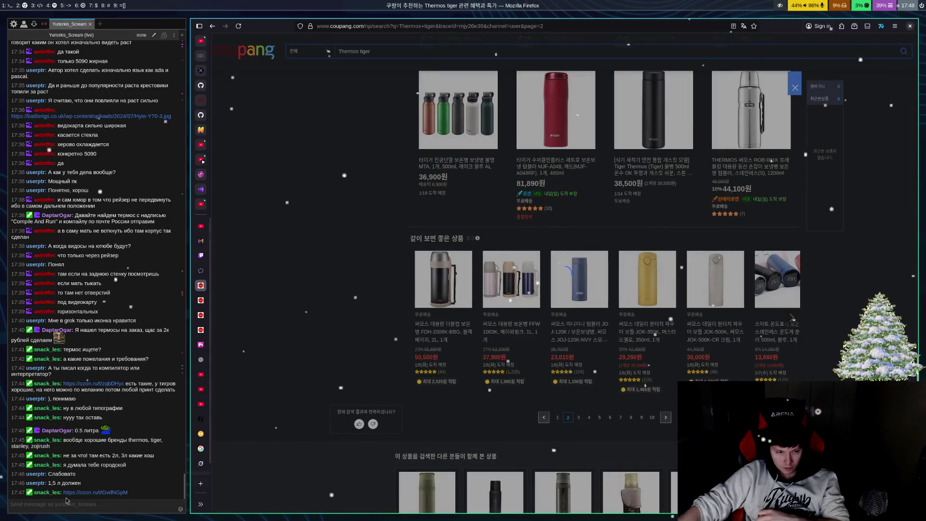
click(111, 492)
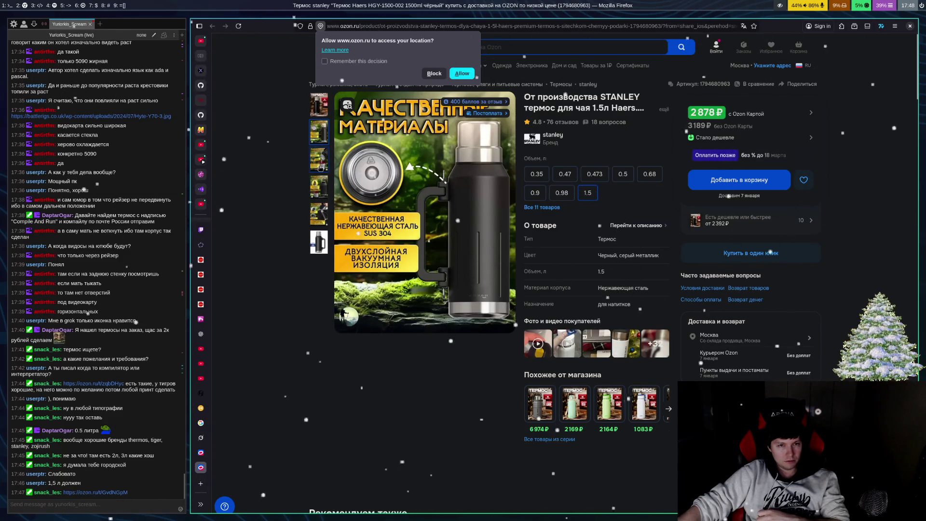
Step: Flip through the Stanley thermos photos: lid cup, handle, and black Haers thermos shots
click(319, 167)
click(319, 191)
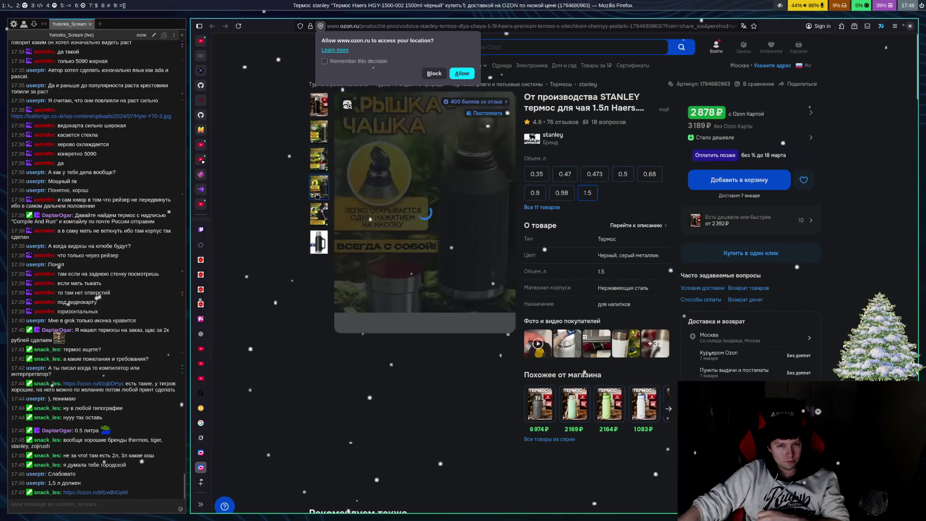
click(313, 222)
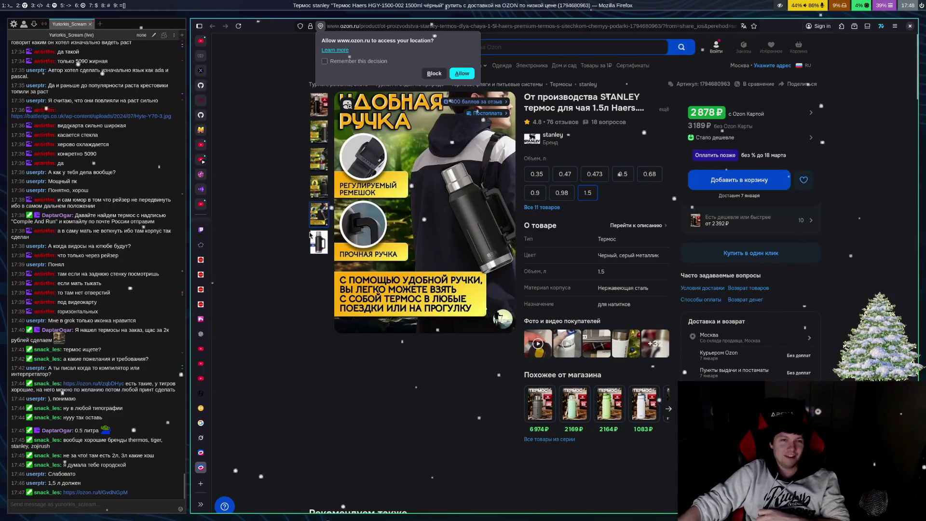
click(311, 243)
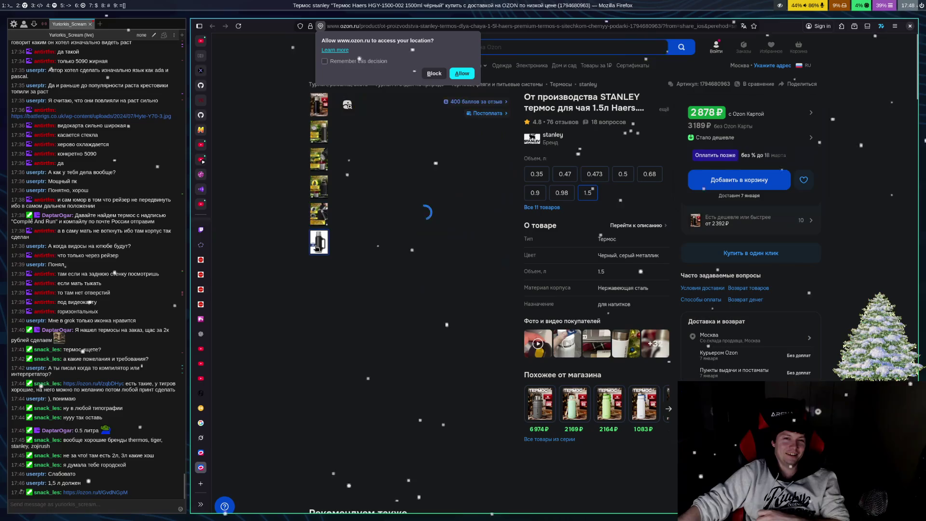
click(327, 212)
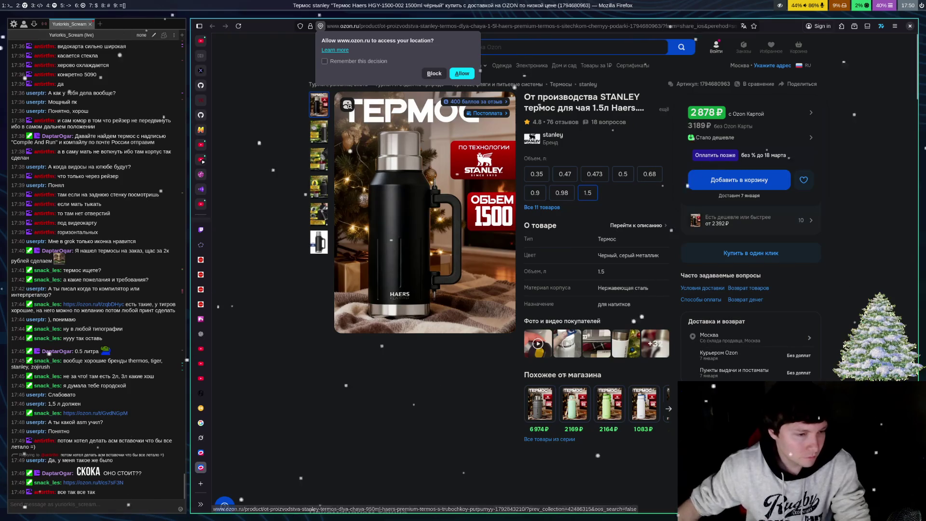
Step: Open the chat's THERMOS GUARDIAN 1.2 L thermos link on Ozon and show its third photo
click(103, 468)
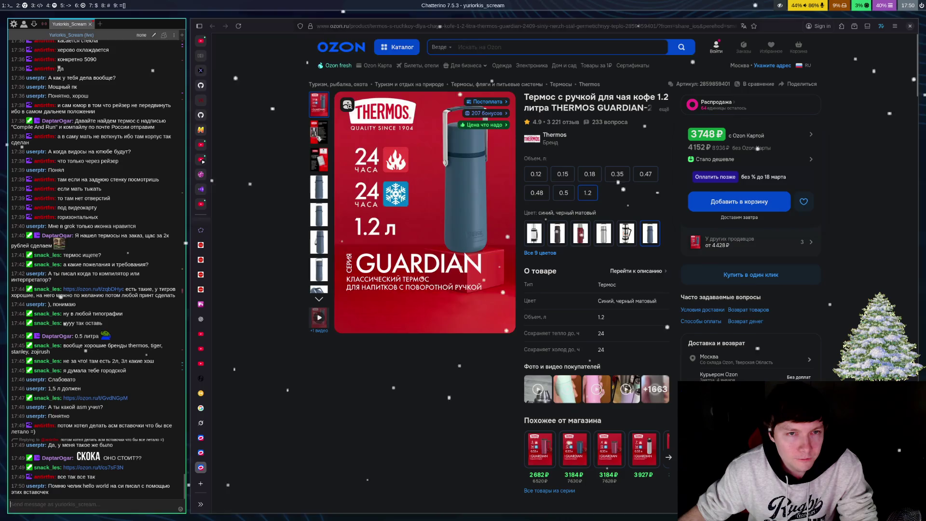
click(320, 169)
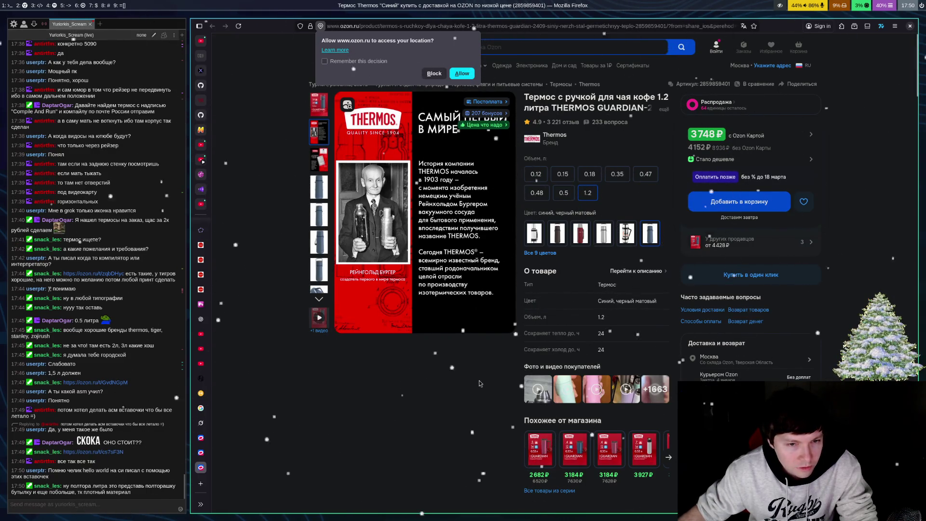
Step: Browse the Guardian photos: raised and angled handle, pouring, wolf, and snowy forest shots
click(328, 195)
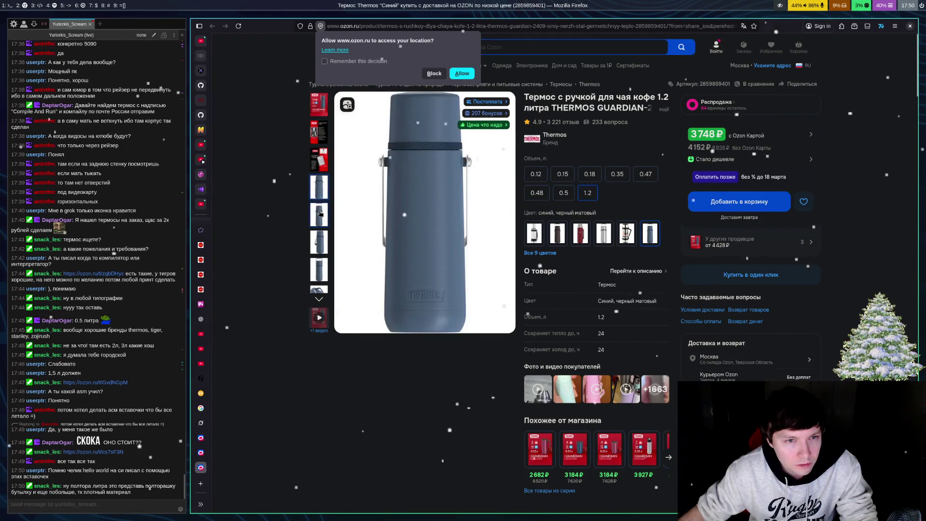
click(320, 214)
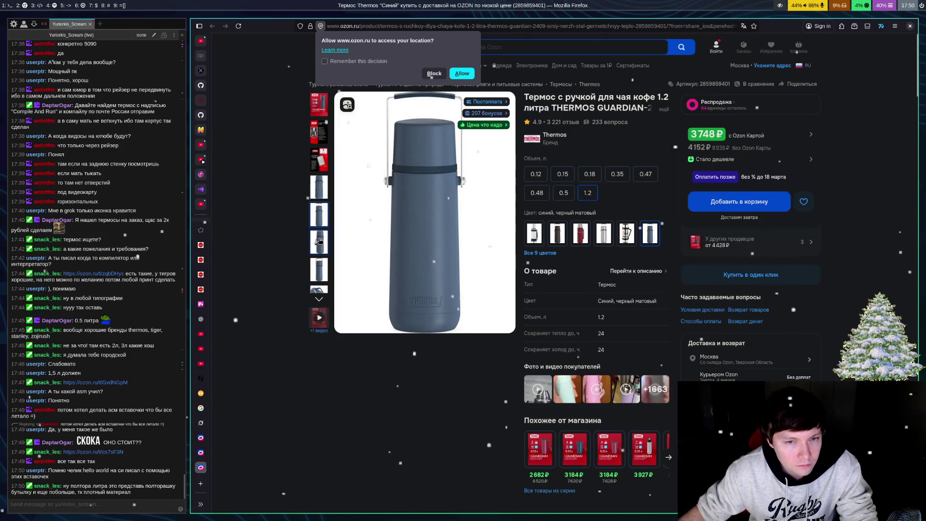
click(319, 241)
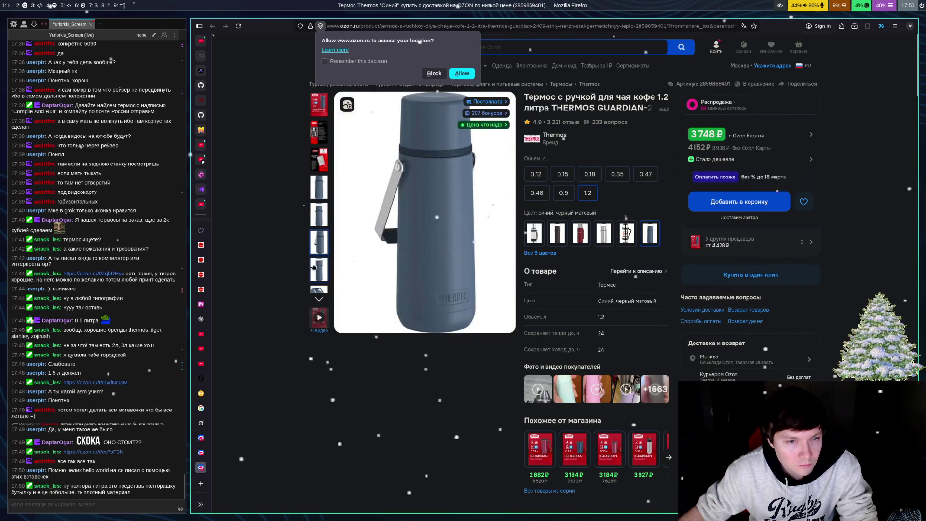
click(313, 268)
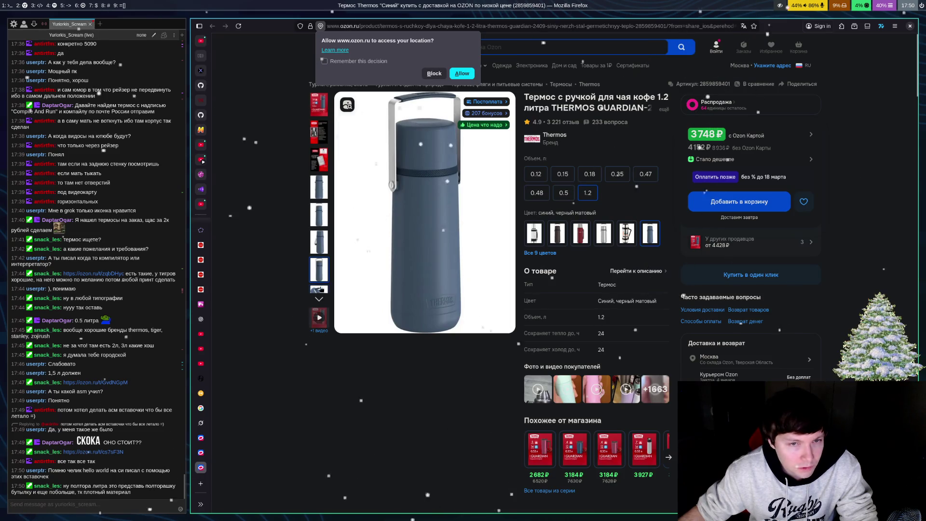
click(320, 289)
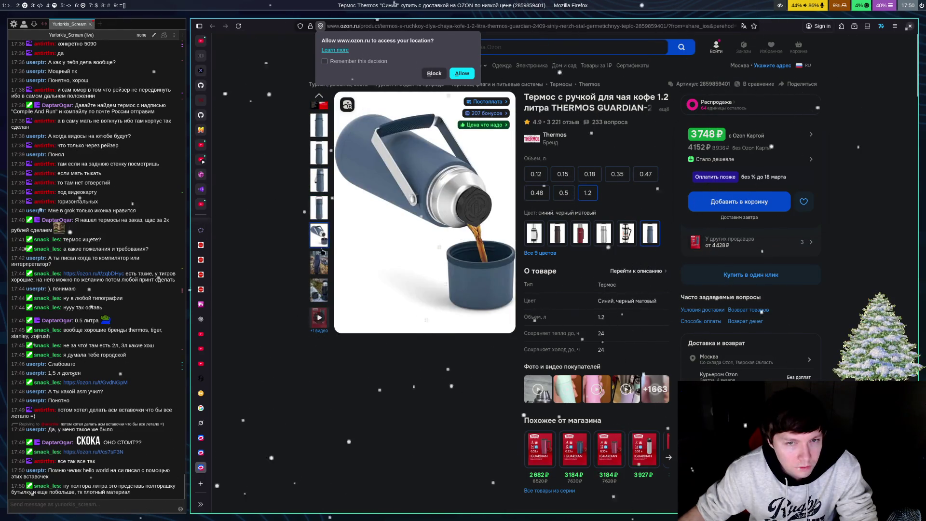
click(319, 269)
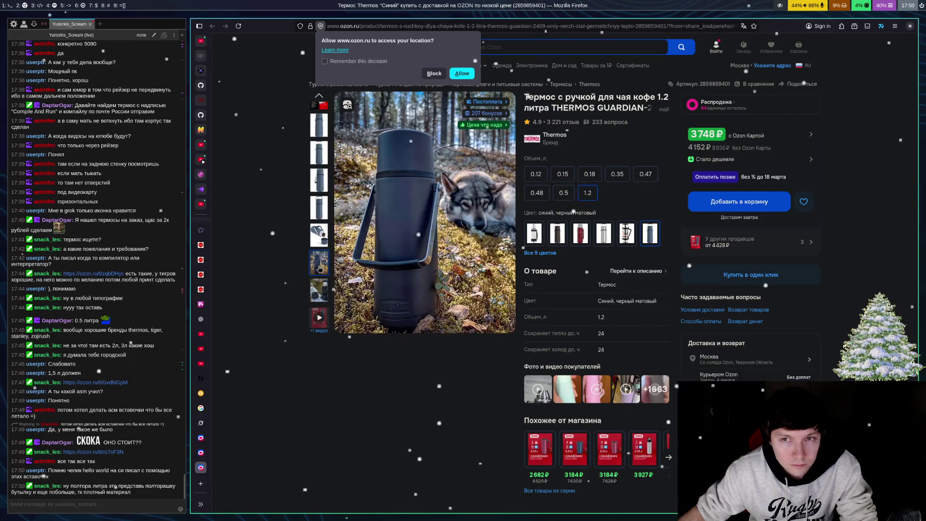
click(324, 240)
click(327, 278)
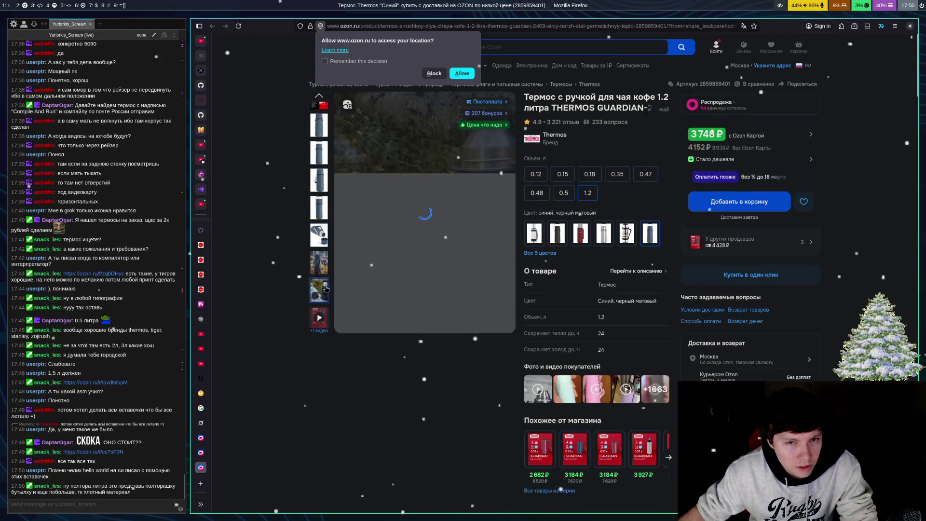
Step: Show the Thermos brand-history slide and the plain blue thermos photo, then switch tabs
scroll(322, 180, up, 3)
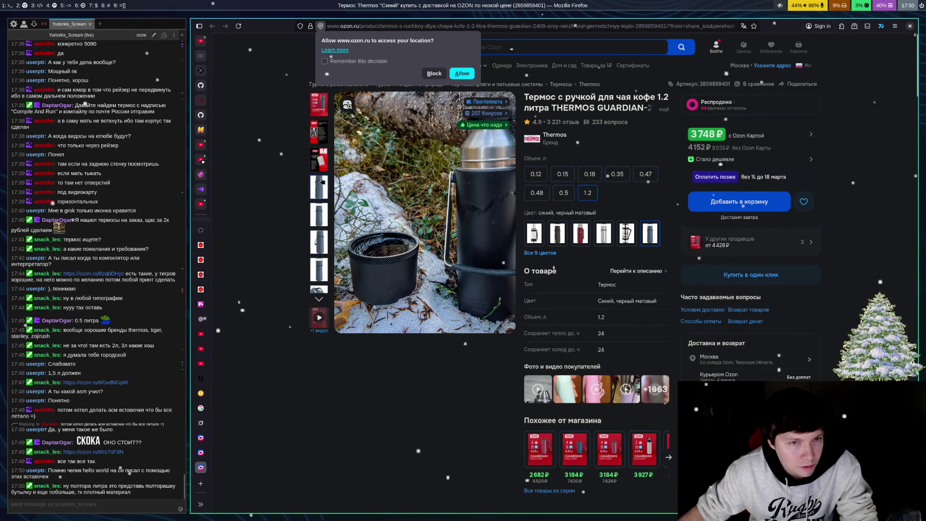
click(317, 140)
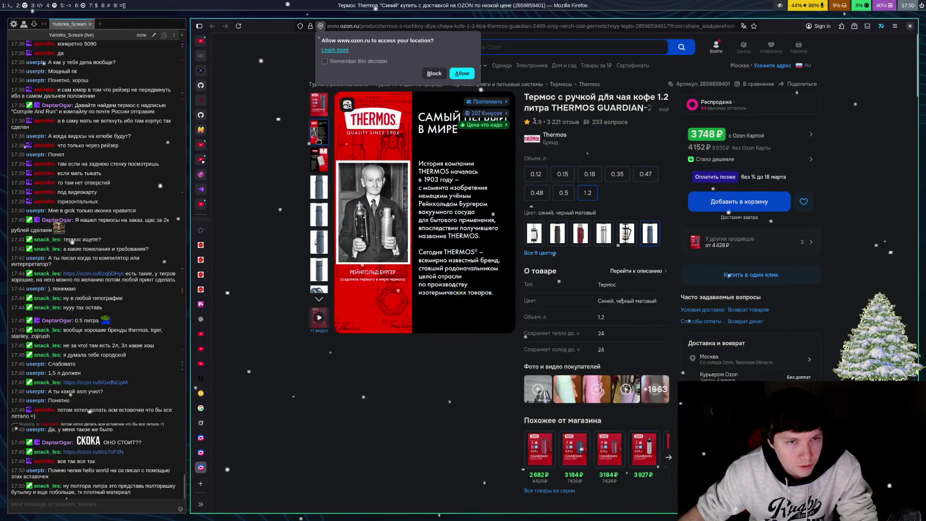
click(326, 233)
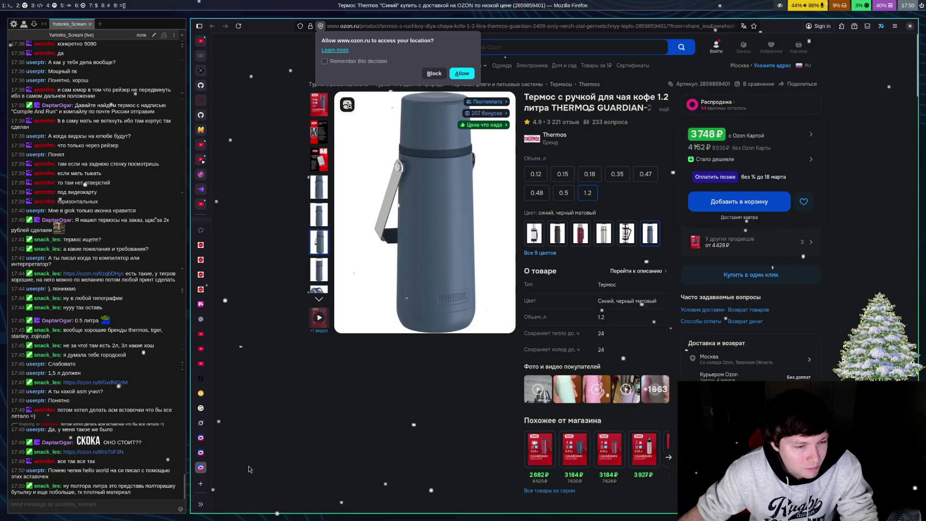
click(202, 451)
Step: Return to page 3 of Coupang's 'Thermos tiger' results and select the search box
click(206, 443)
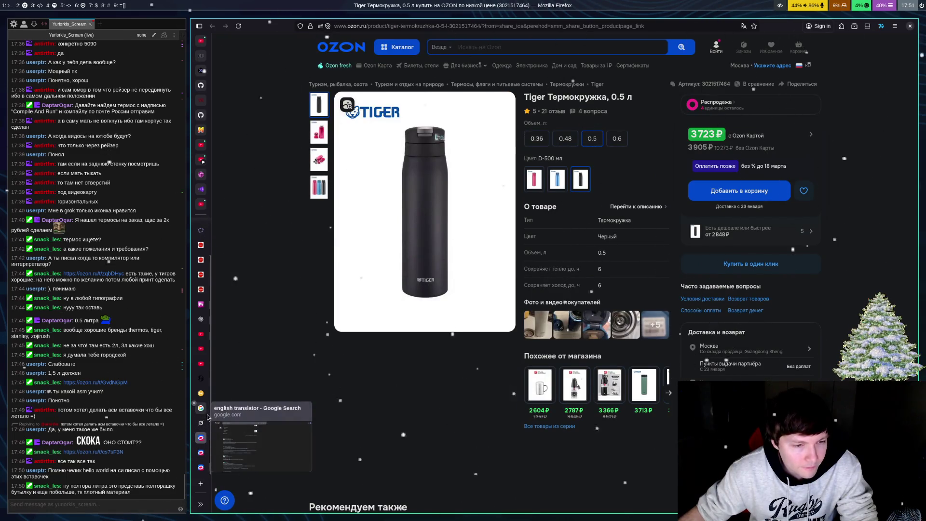
click(206, 249)
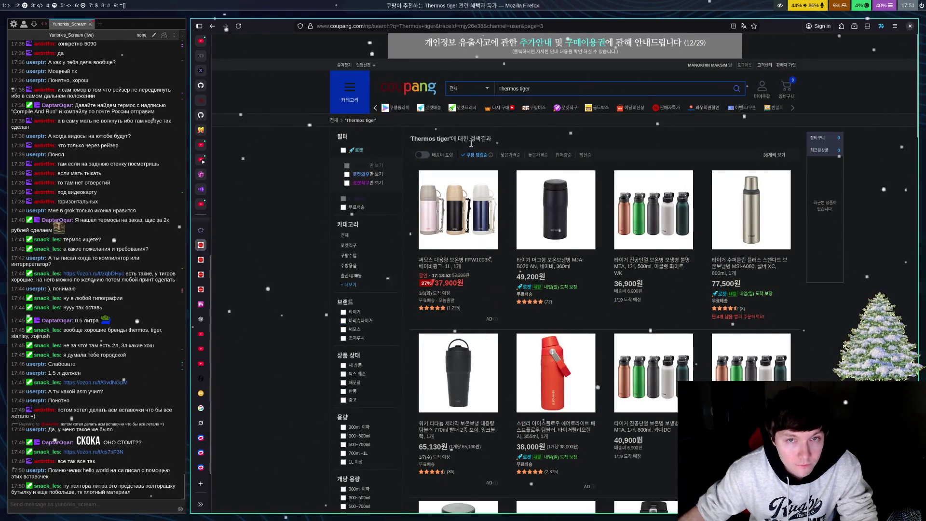
click(569, 92)
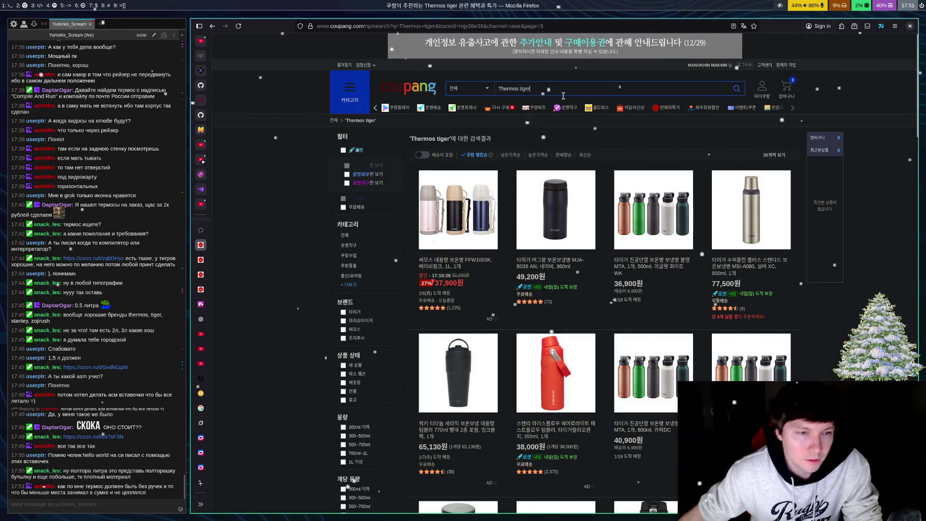
mouse_move(350, 92)
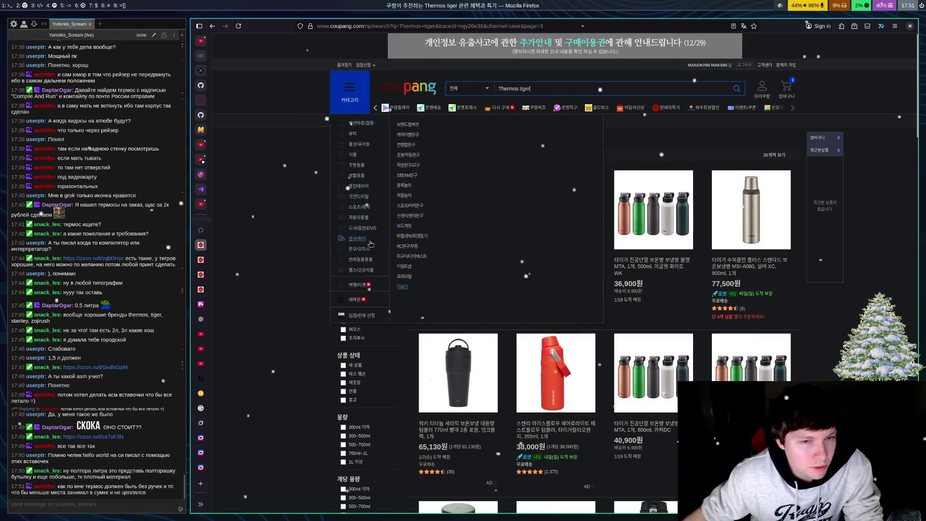
mouse_move(366, 249)
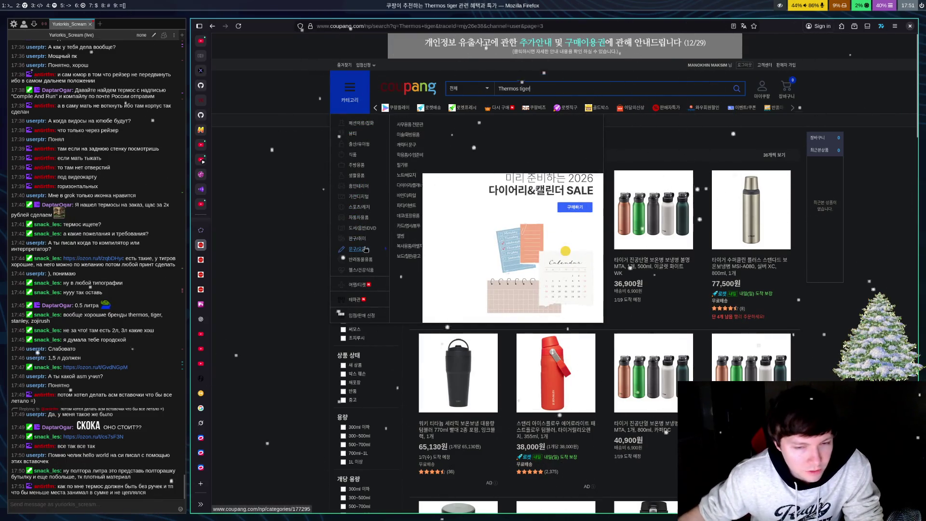
Step: Check the Tiger vacuum bottle page, then open the chat's Ozon link for the 1.2 L Thermos ICON
click(201, 259)
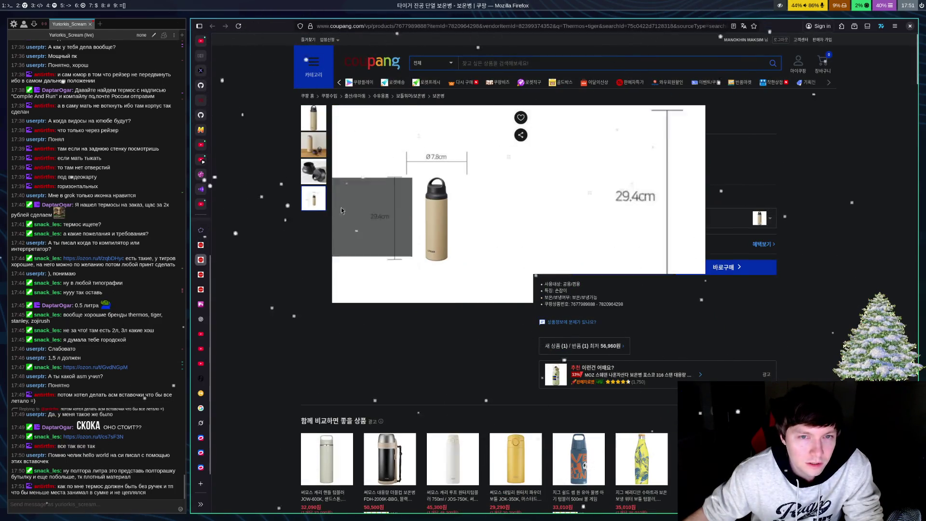
mouse_move(314, 172)
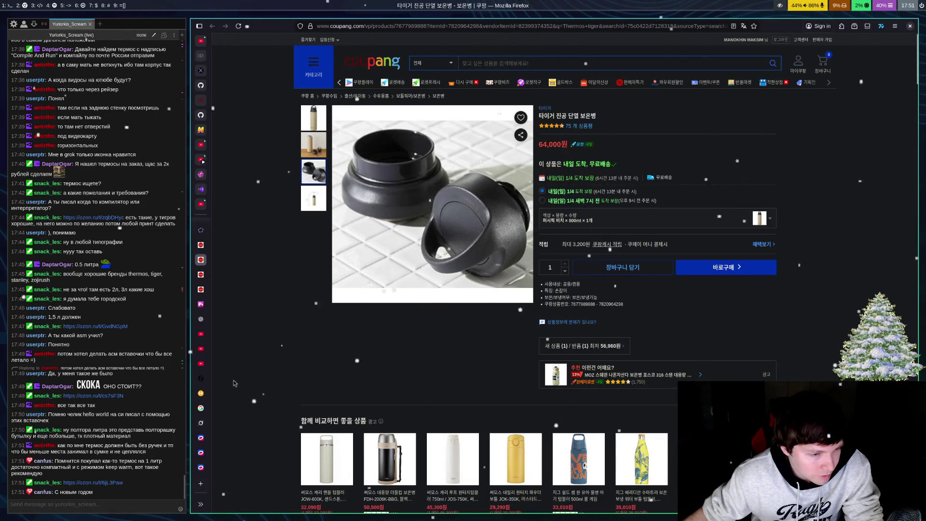
click(148, 503)
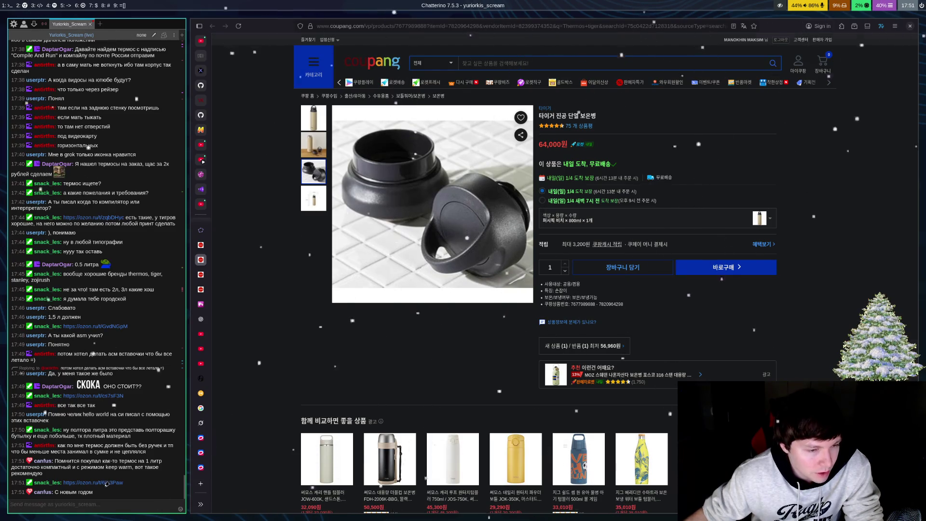
click(103, 483)
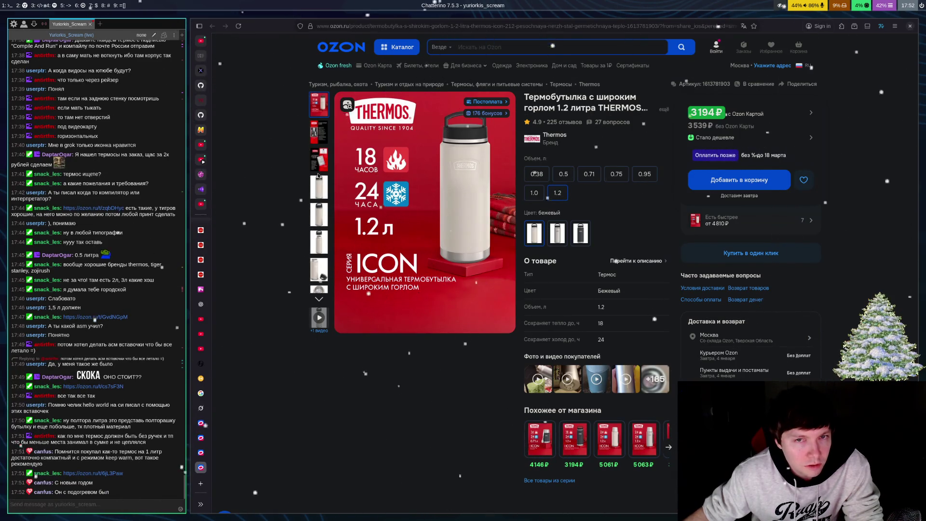
Step: Browse the ICON bottle's early gallery photos, including the beige bottle, cap-off and ice-filled shots
click(324, 164)
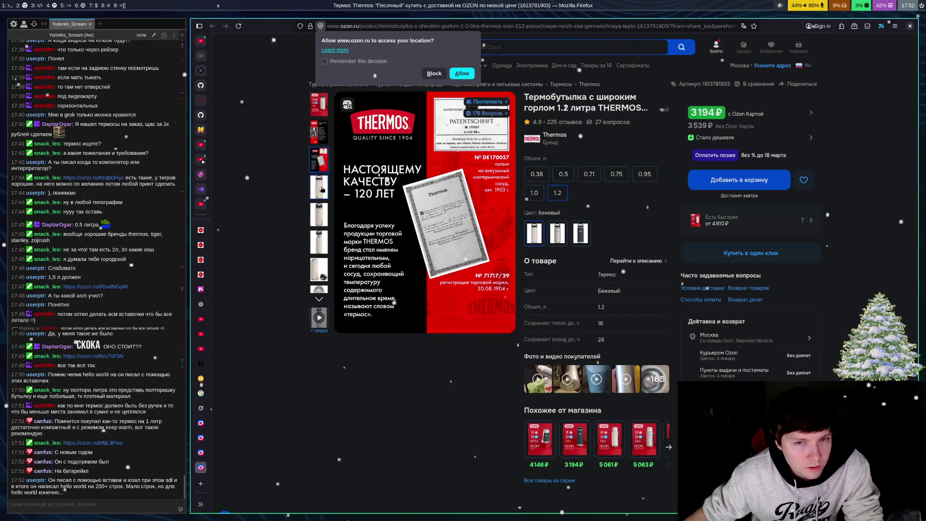
click(321, 189)
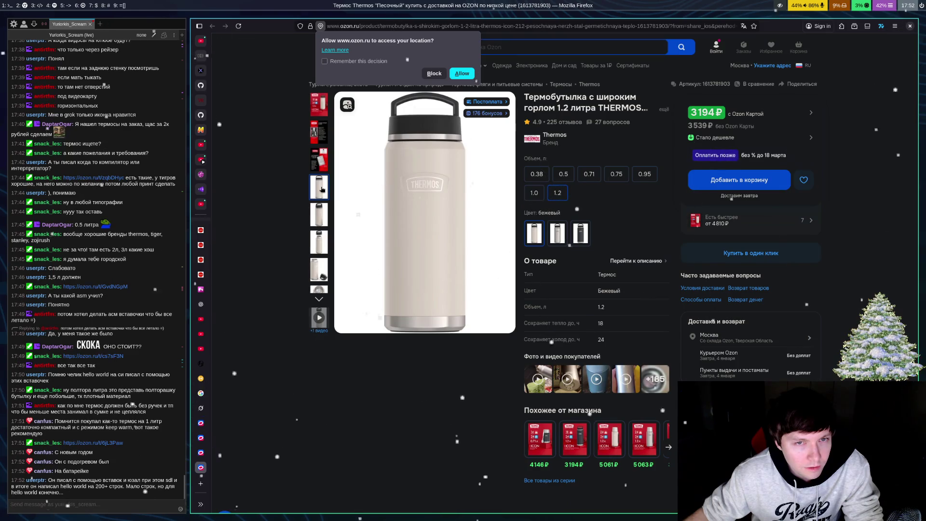
click(318, 220)
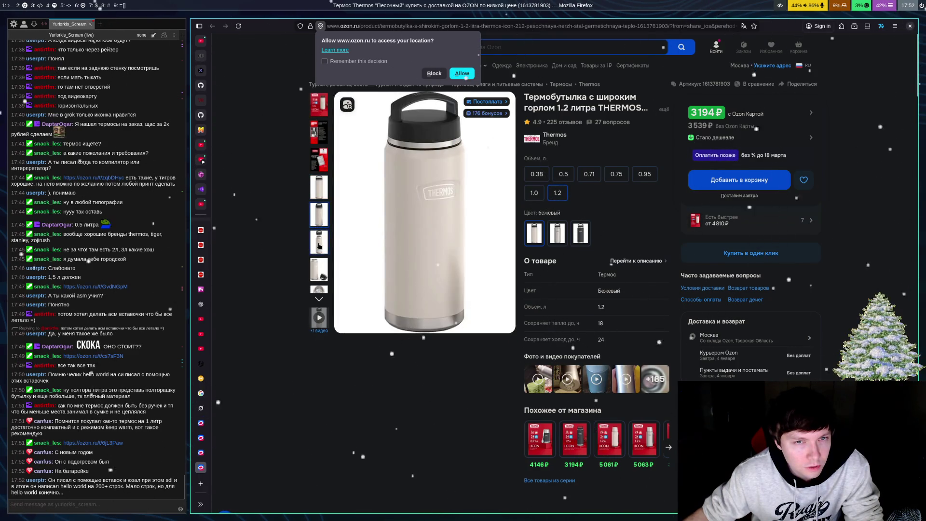
click(321, 244)
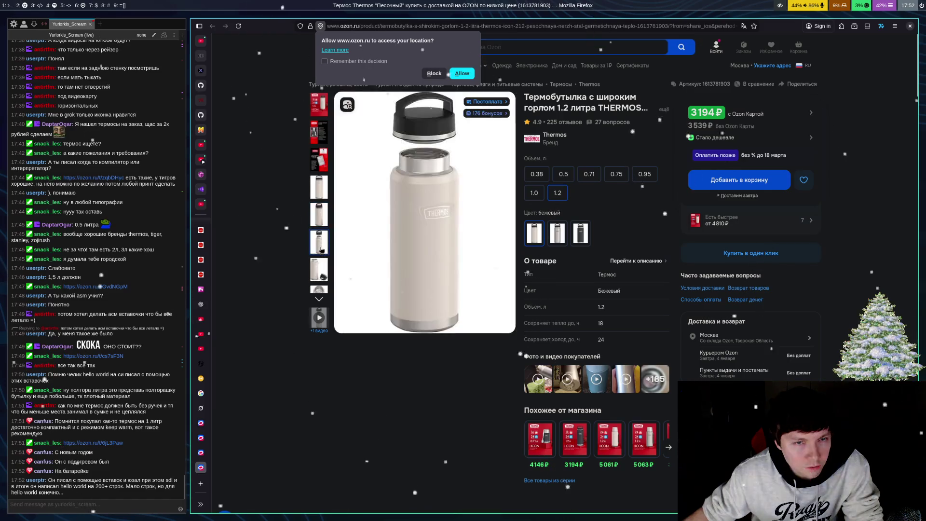
click(320, 262)
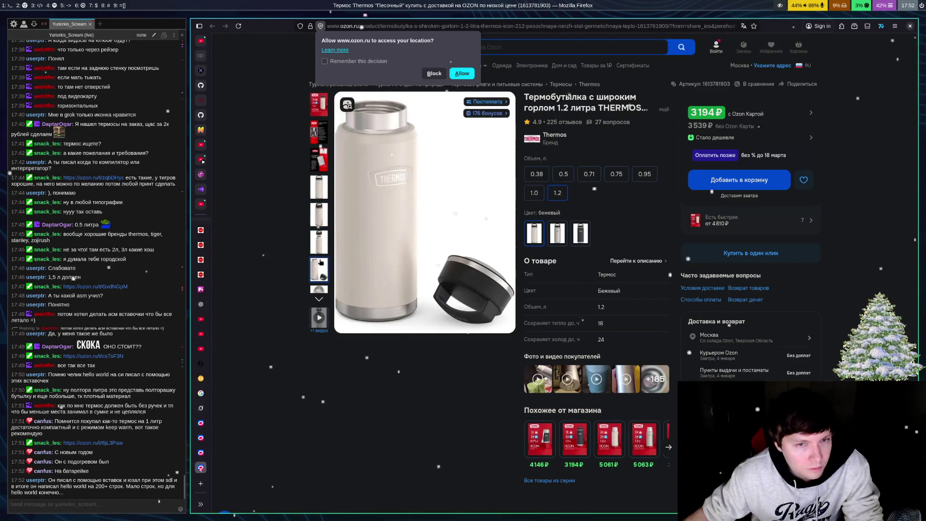
click(319, 291)
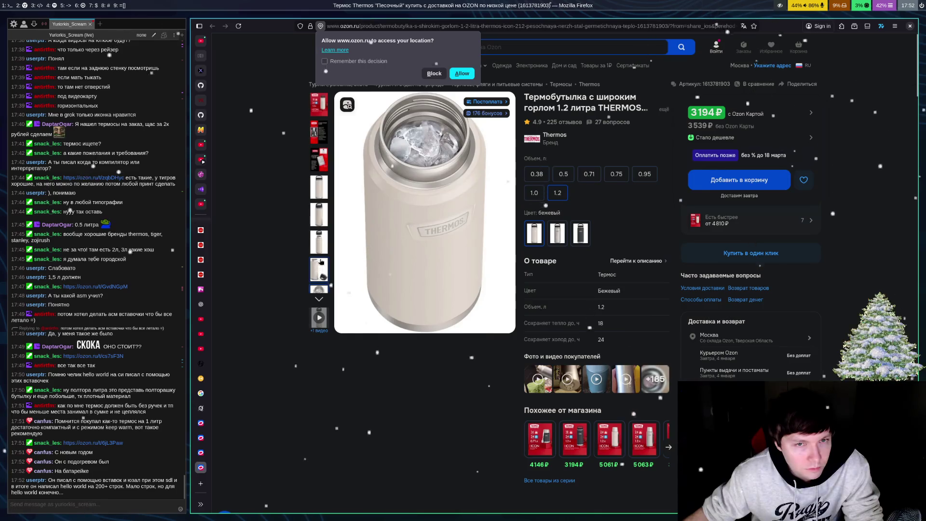
Step: View the later black-lid and boxed packaging photos, then play the product video
scroll(321, 242, down, 2)
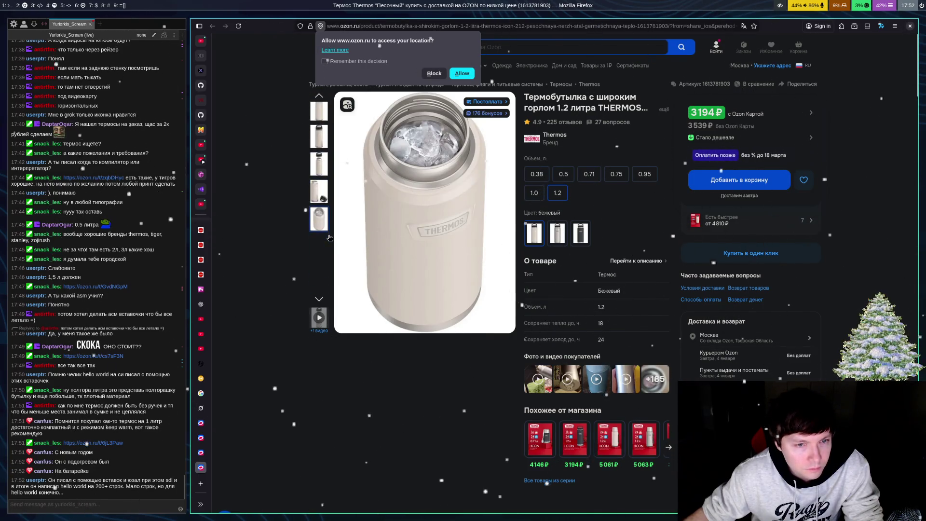
click(325, 248)
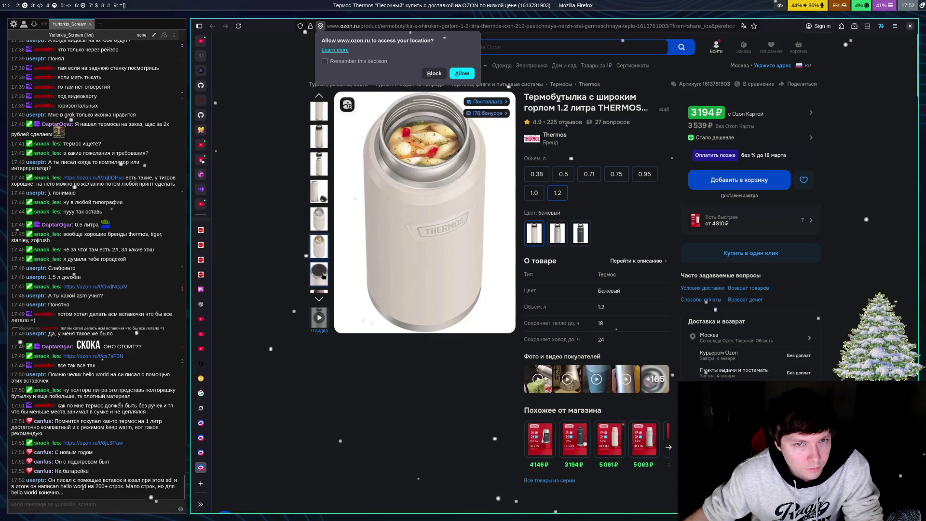
click(323, 276)
scroll(324, 282, down, 1)
click(326, 288)
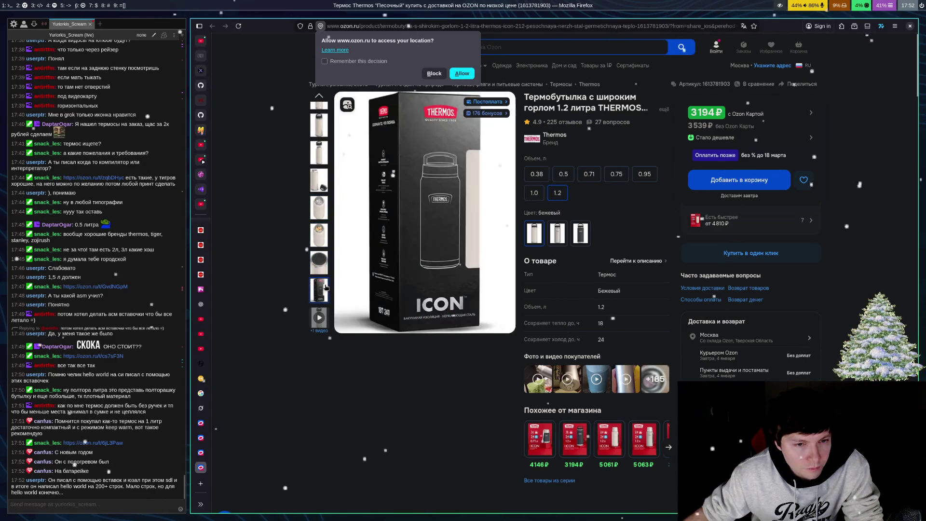
click(321, 319)
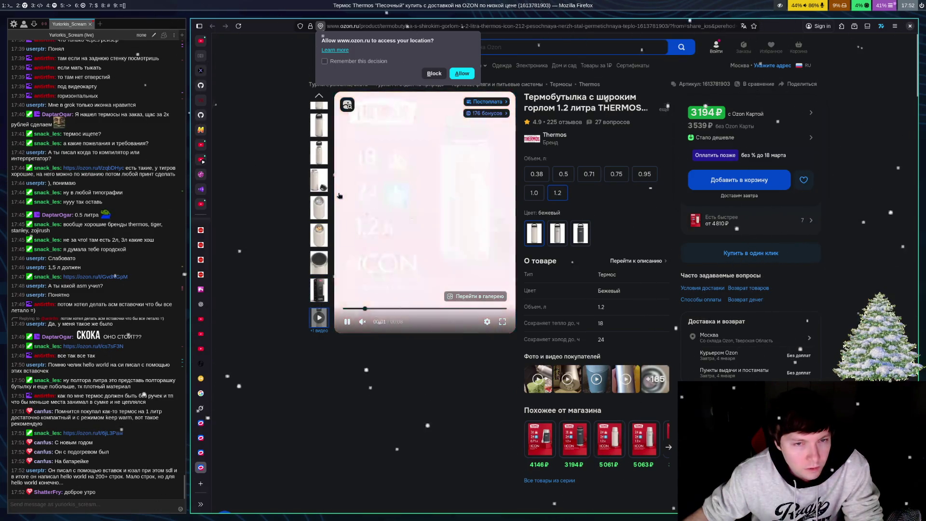
Step: Return the gallery to the first ICON 1.2 L promo image advertising 18h hot, 24h cold
scroll(330, 203, up, 3)
click(318, 104)
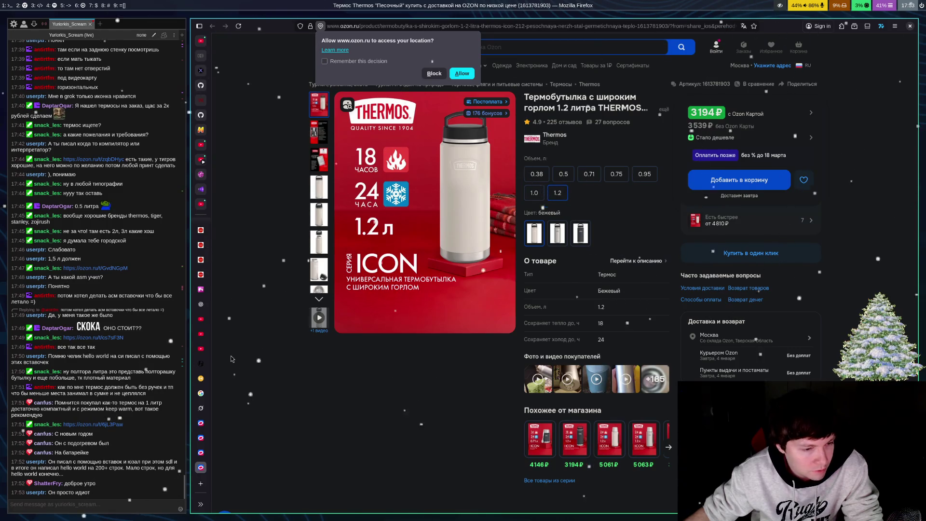
Step: Go back to the Coupang 'Thermos tiger' results and jump to page 4
click(201, 231)
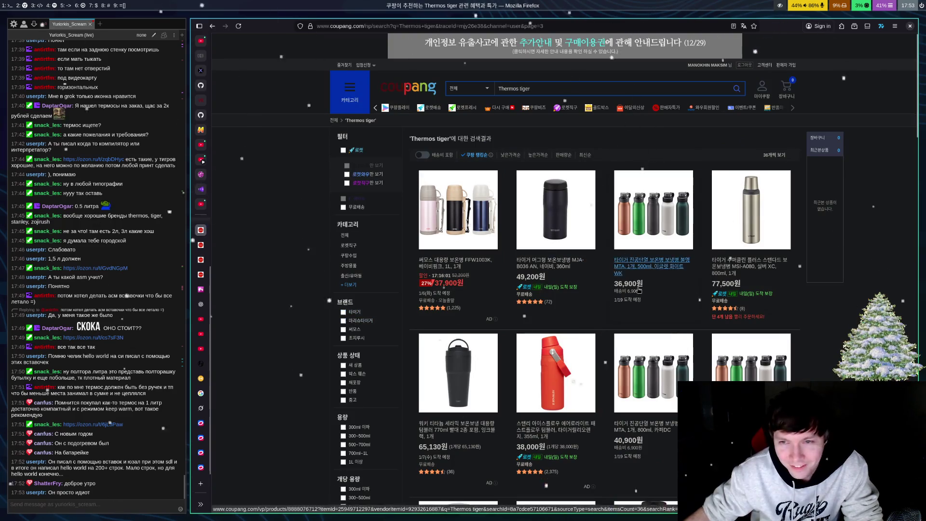
scroll(639, 283, down, 10)
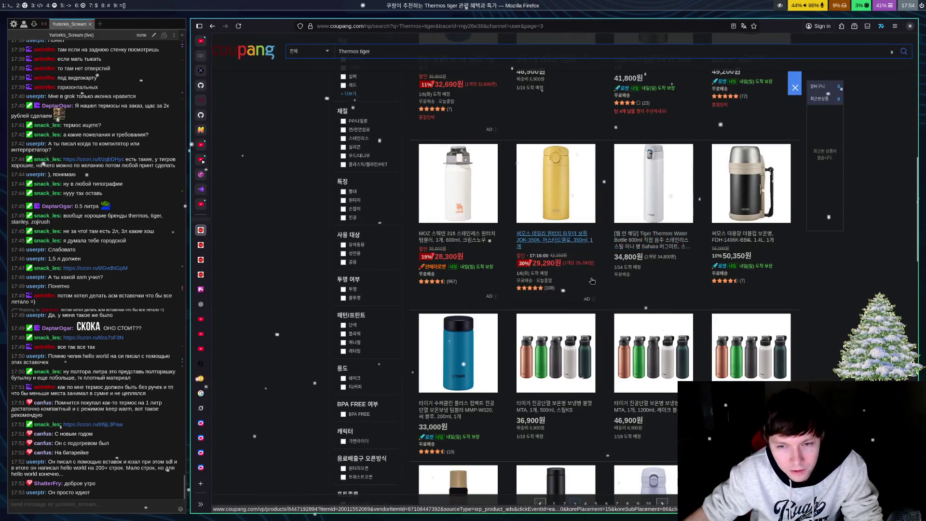
scroll(583, 252, down, 7)
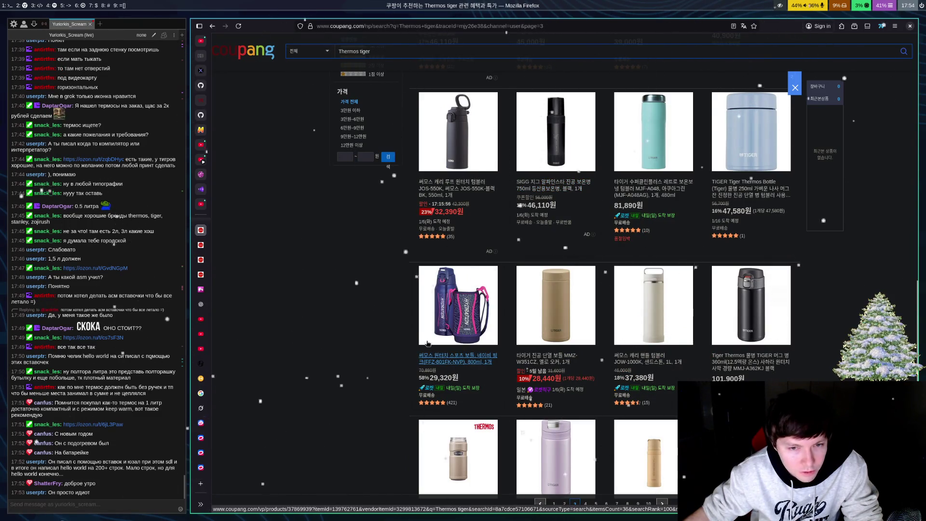
scroll(419, 332, down, 3)
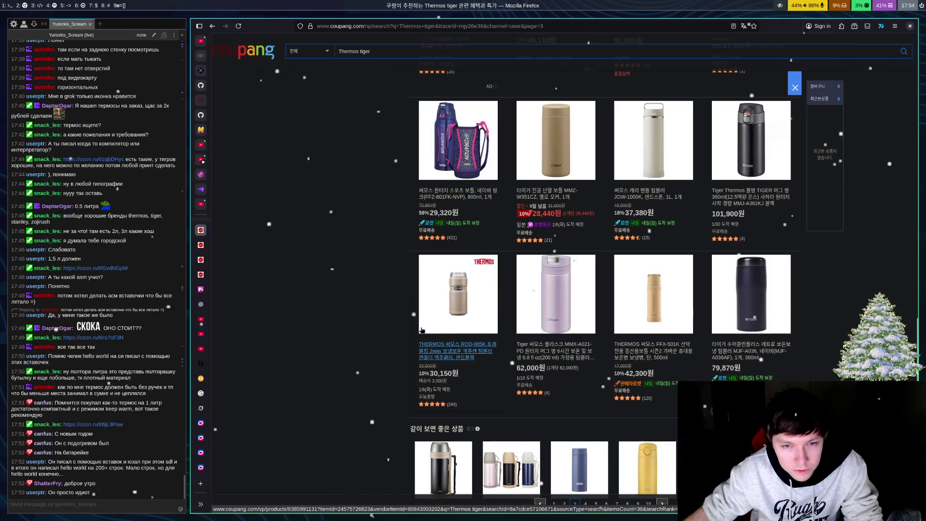
scroll(420, 330, down, 4)
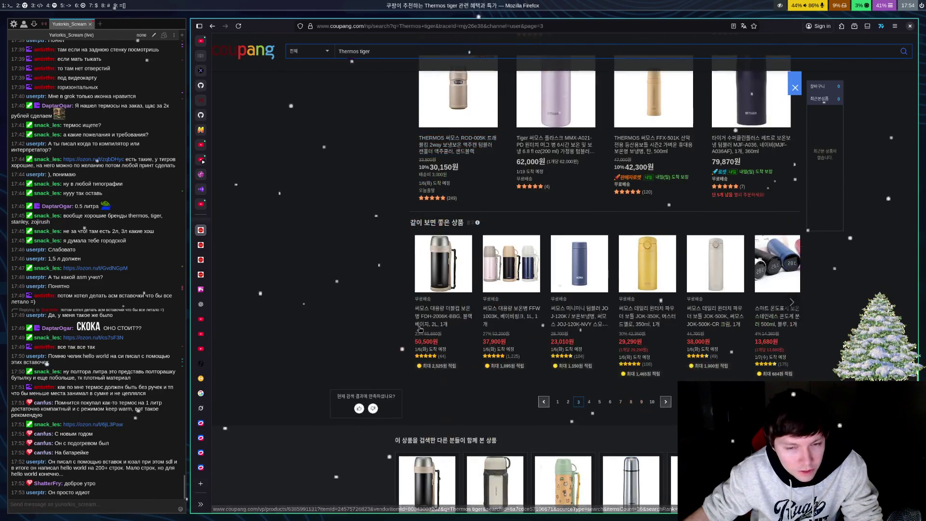
click(589, 403)
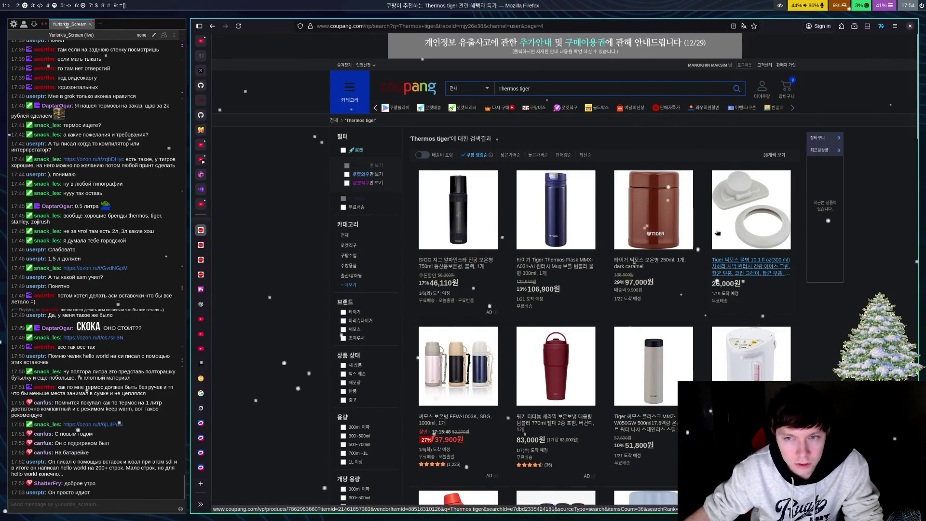
Step: Scroll through page 4's Tiger listings, priced 26,000원 to 106,900원, and back up
scroll(397, 228, down, 4)
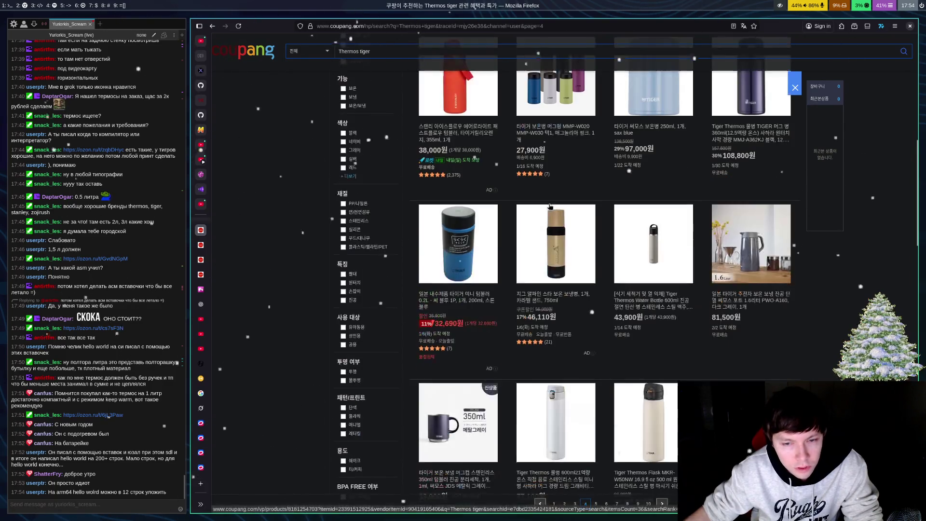
scroll(367, 193, down, 5)
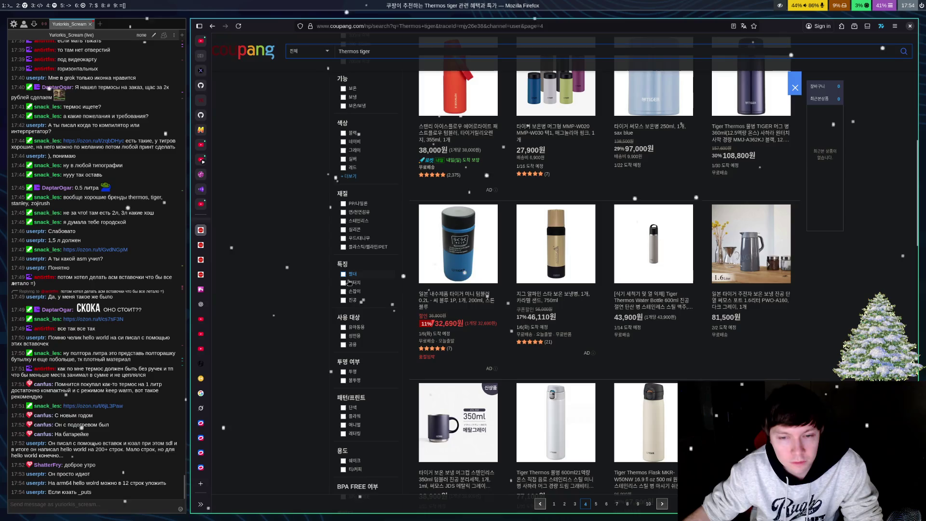
scroll(632, 239, down, 3)
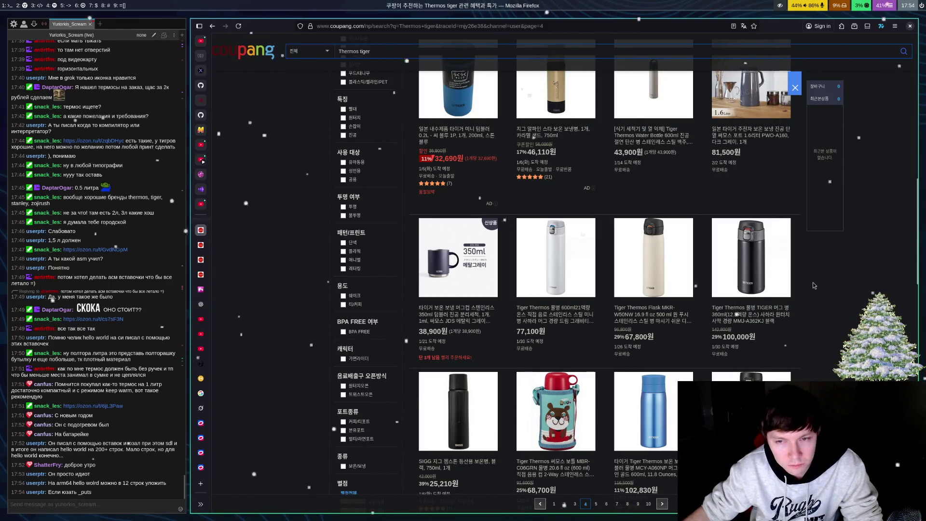
scroll(802, 269, down, 3)
scroll(795, 268, down, 3)
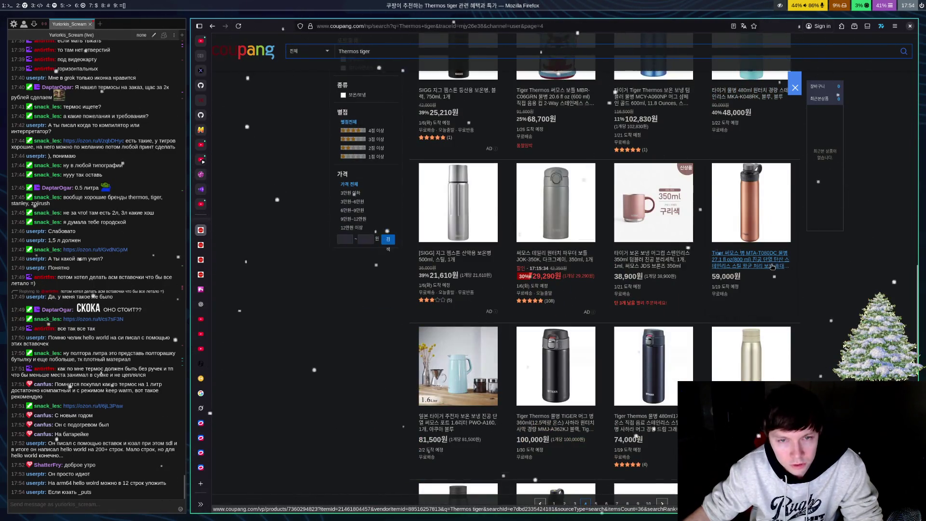
scroll(767, 268, down, 3)
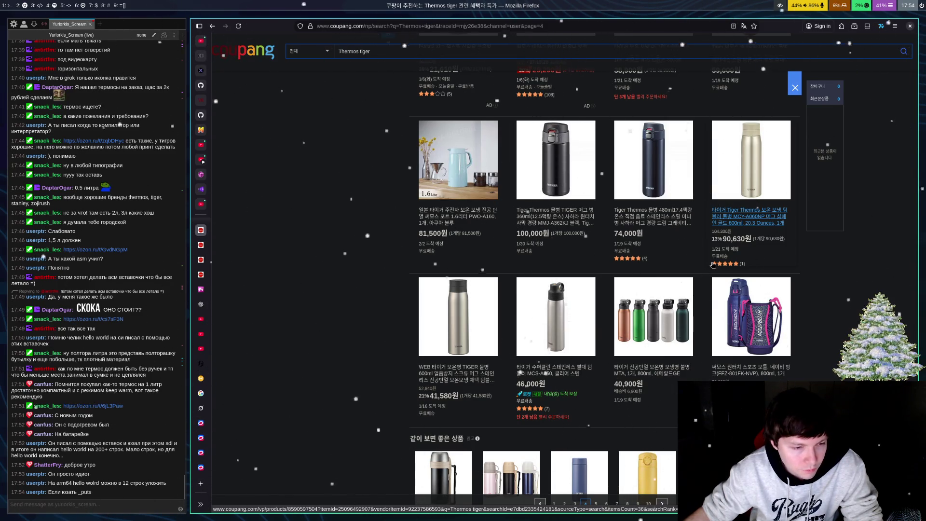
scroll(713, 265, down, 3)
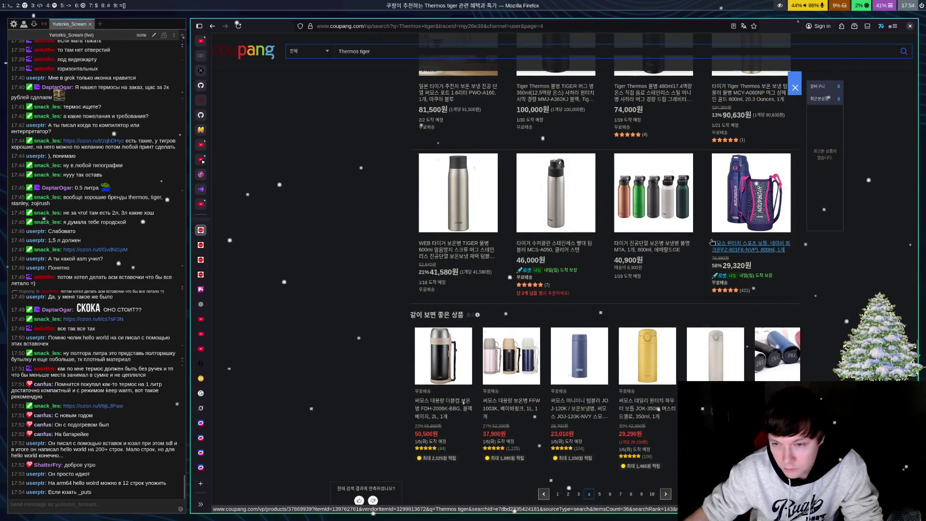
scroll(684, 241, up, 3)
scroll(683, 241, up, 3)
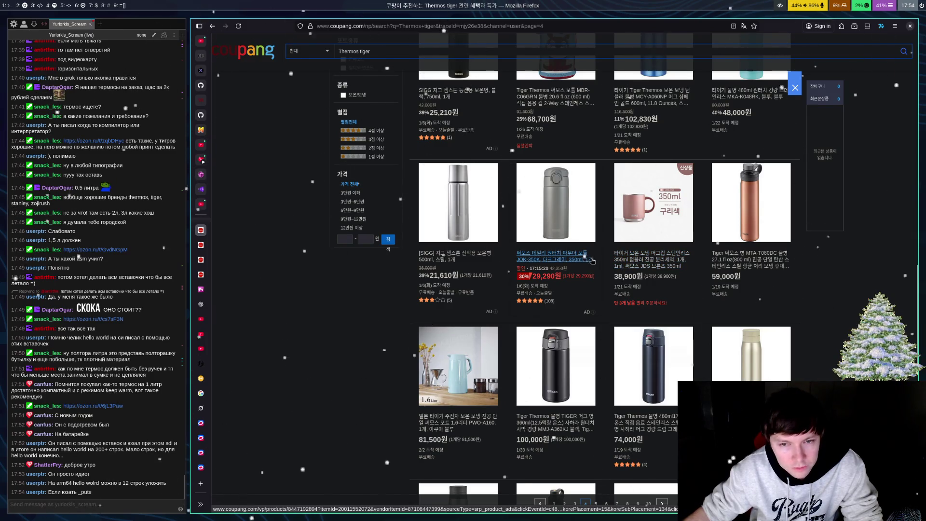
scroll(590, 225, up, 6)
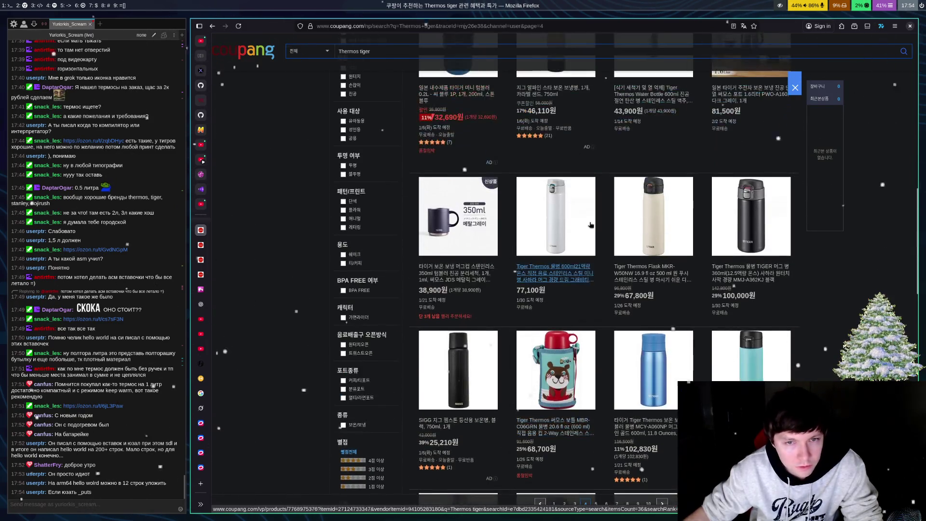
scroll(549, 262, up, 5)
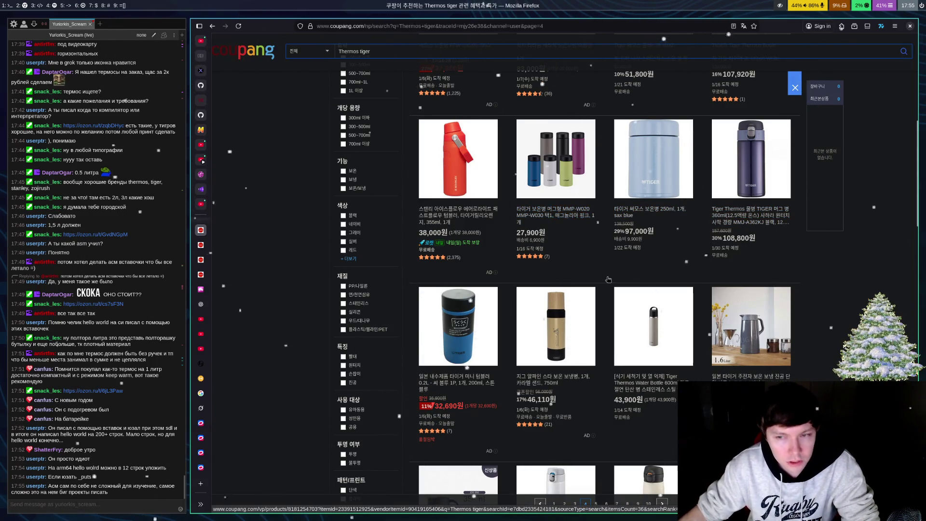
scroll(620, 265, up, 8)
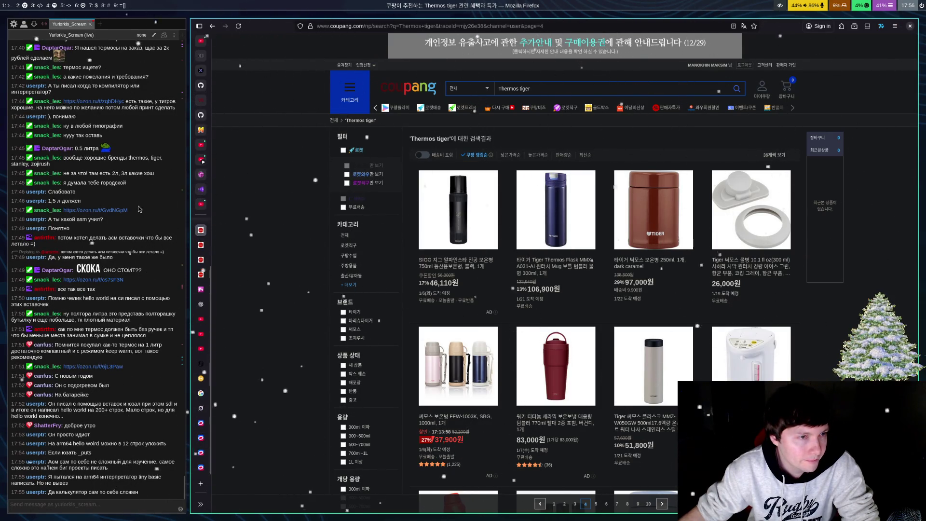
Step: Change the Coupang search to 'Thermos zojirush', taking the brand name from chat
click(164, 207)
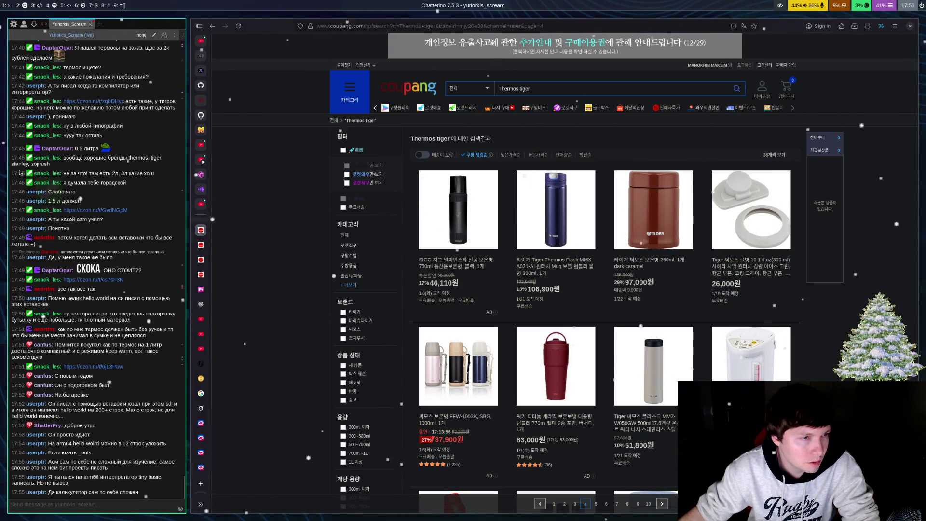
drag(31, 165, 38, 167)
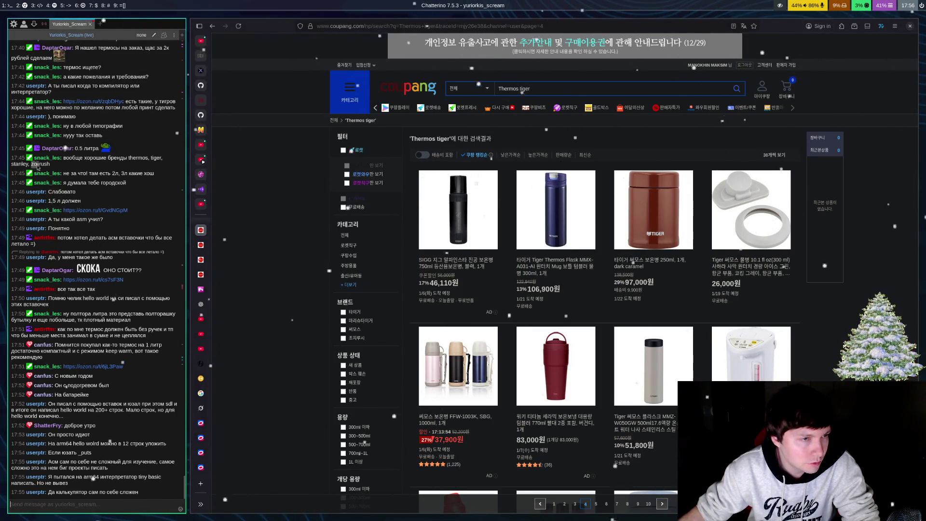
click(645, 64)
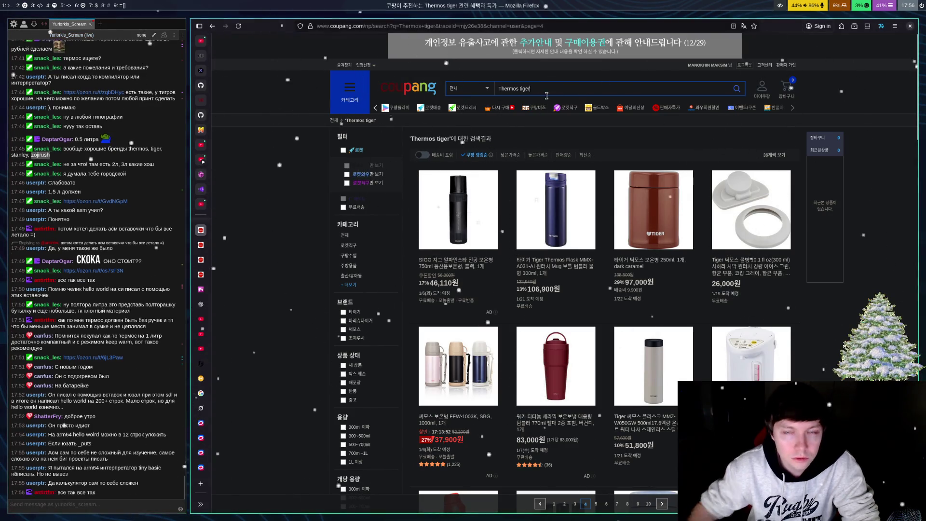
key(BackSpace)
key(BackSpace)
key(BackSpace)
key(BackSpace)
text(zojirush)
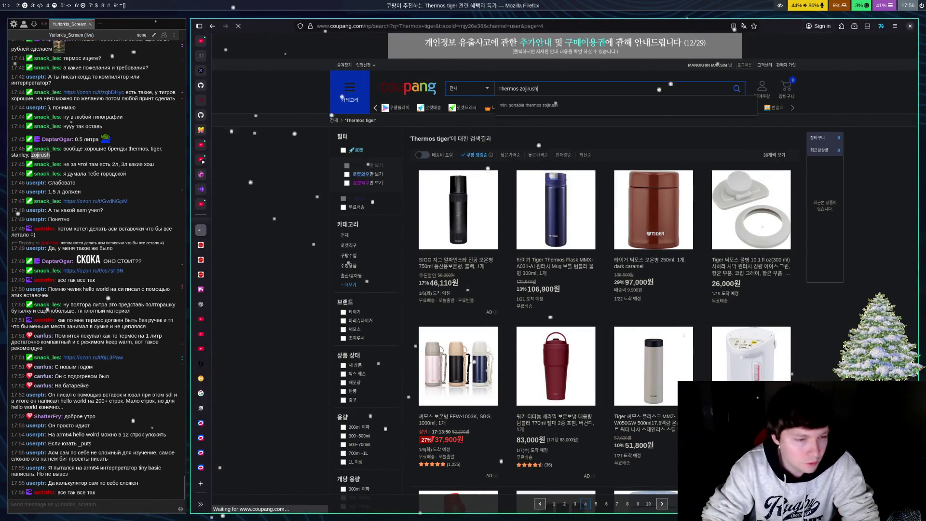
key(Return)
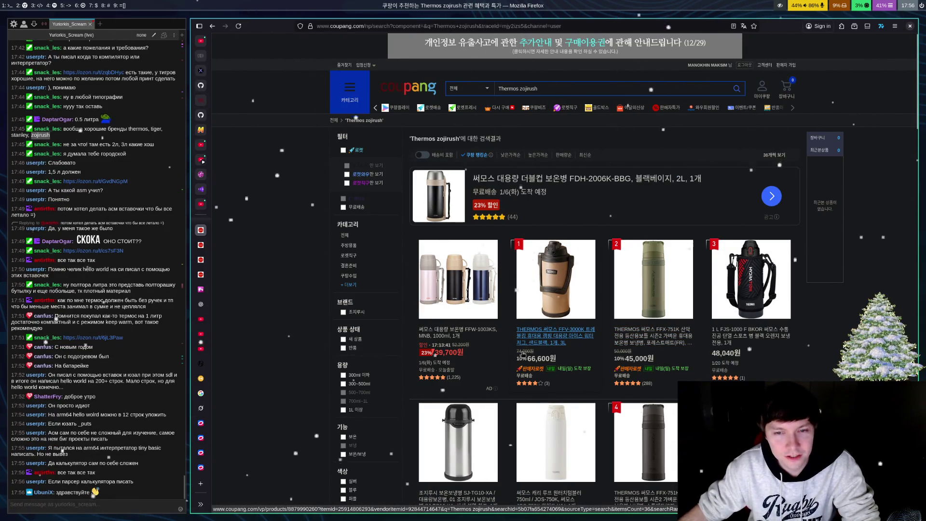
click(559, 341)
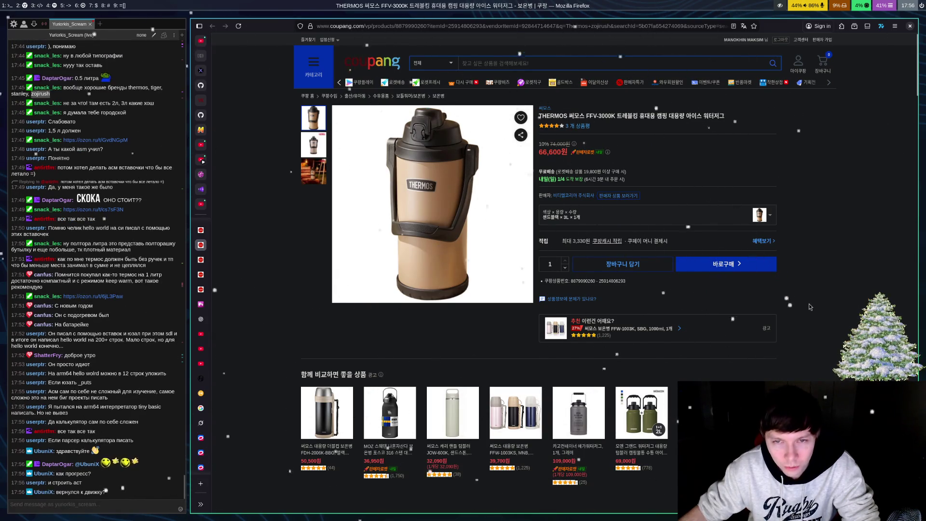
click(606, 224)
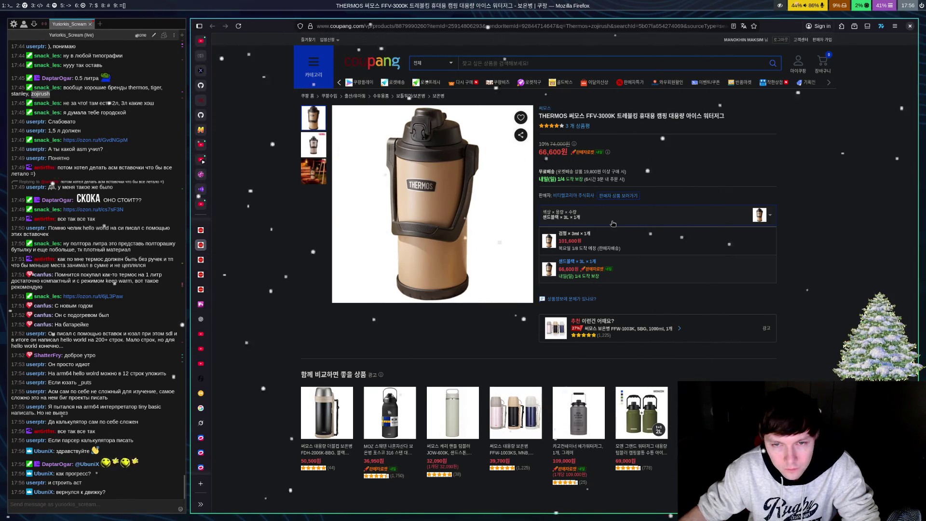
click(833, 256)
key(alt+Left)
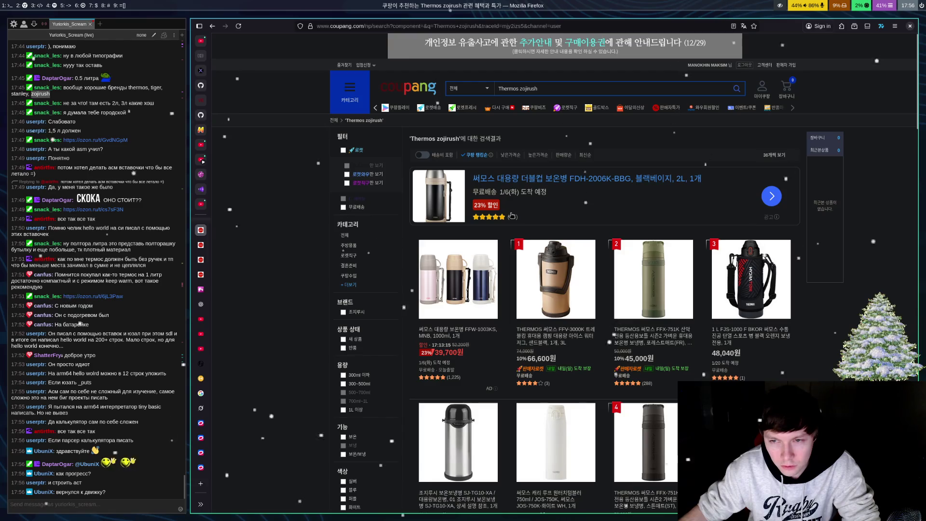
Step: Scroll through page 1 of the 'Thermos zojirush' results and move to page 2
scroll(541, 214, down, 1)
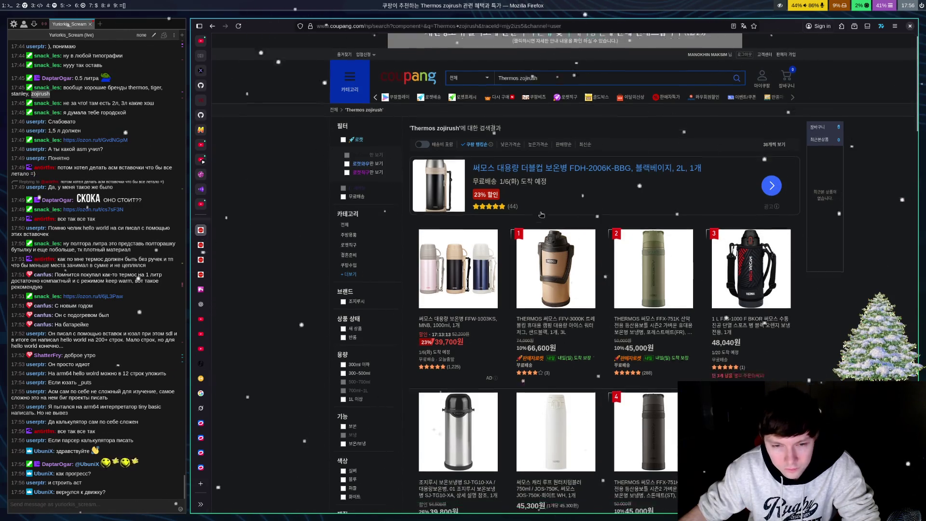
scroll(541, 214, down, 4)
scroll(547, 216, down, 4)
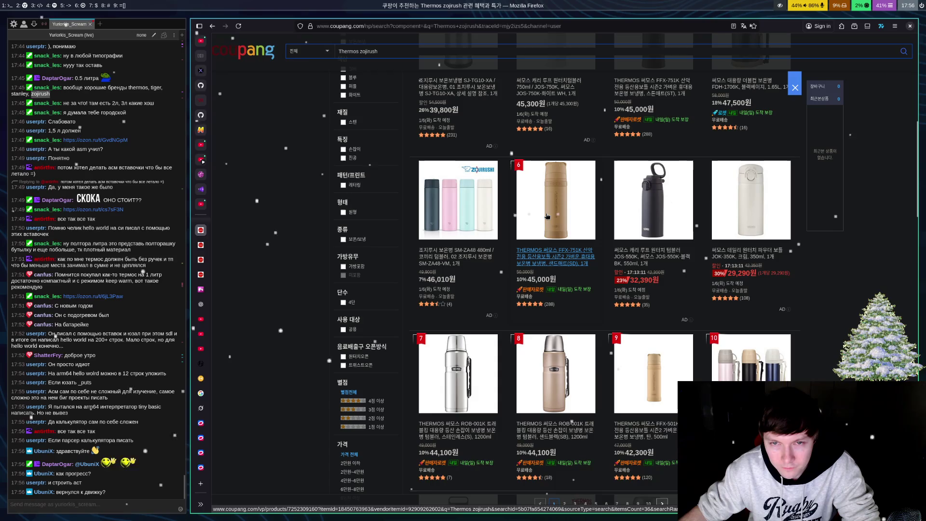
scroll(548, 216, down, 4)
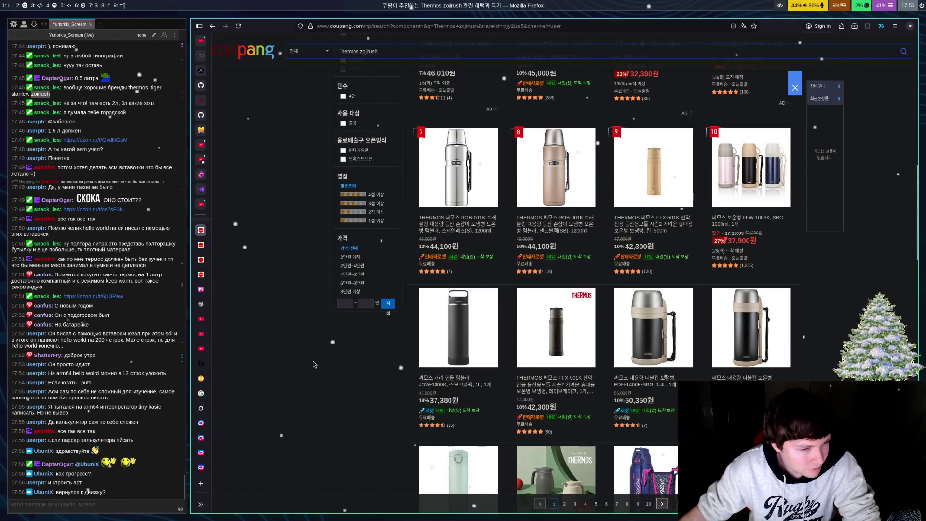
scroll(340, 347, down, 3)
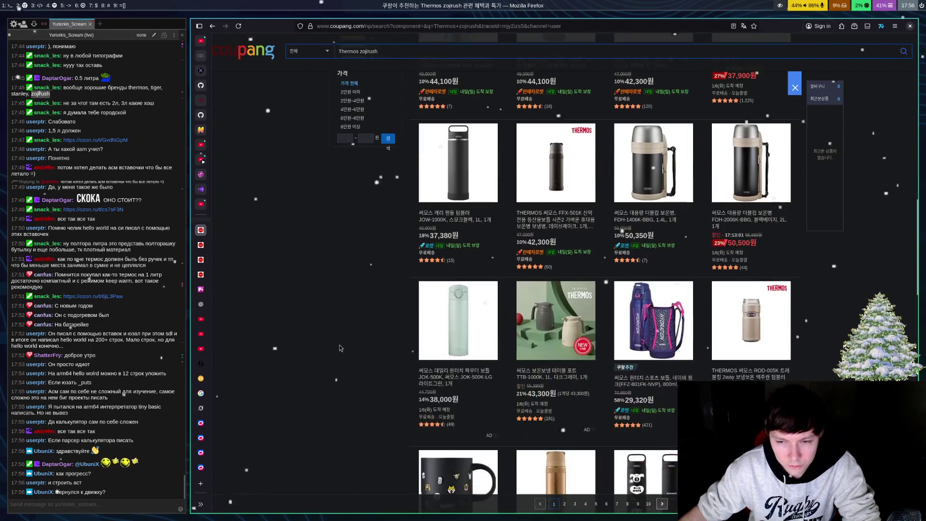
scroll(346, 334, down, 3)
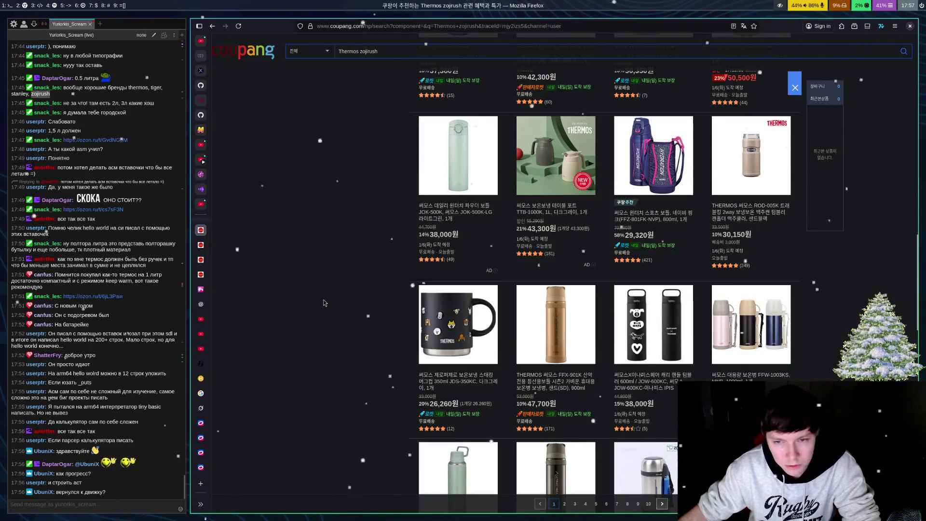
scroll(350, 256, down, 4)
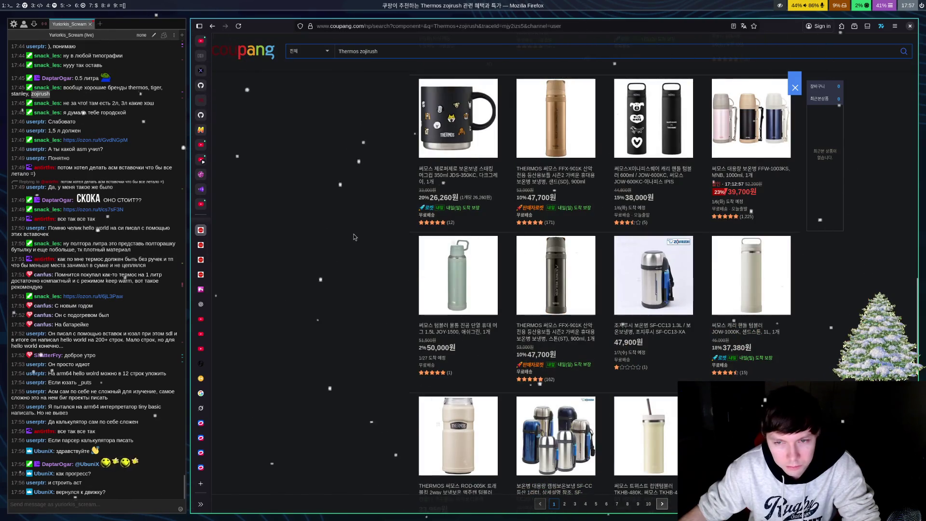
scroll(360, 233, down, 2)
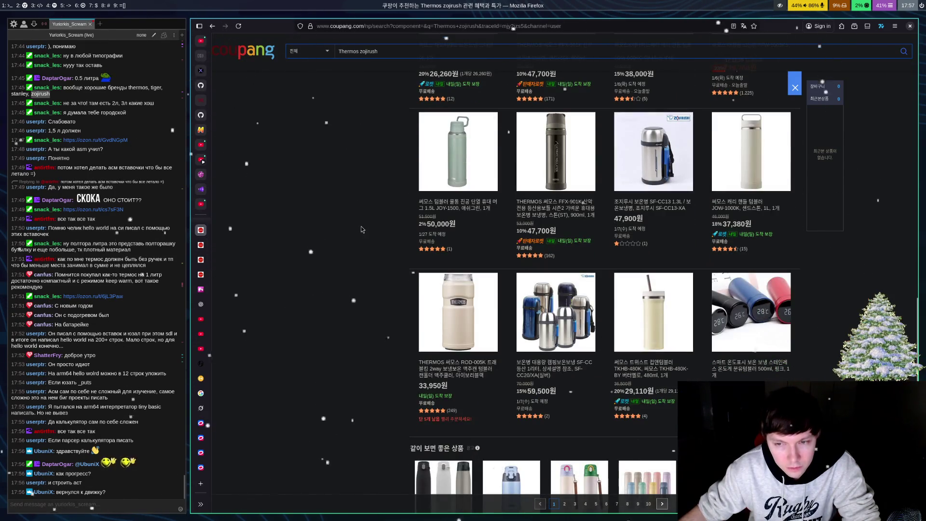
scroll(362, 229, up, 4)
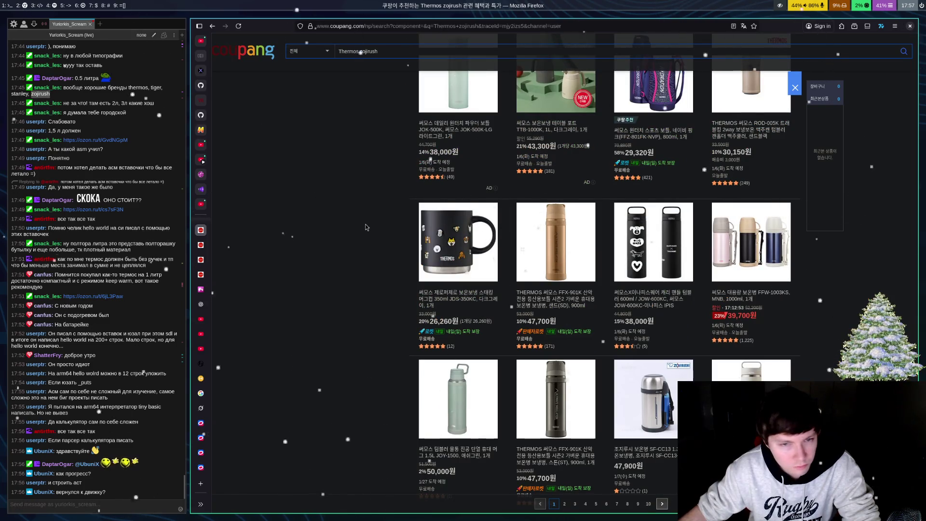
scroll(366, 226, down, 2)
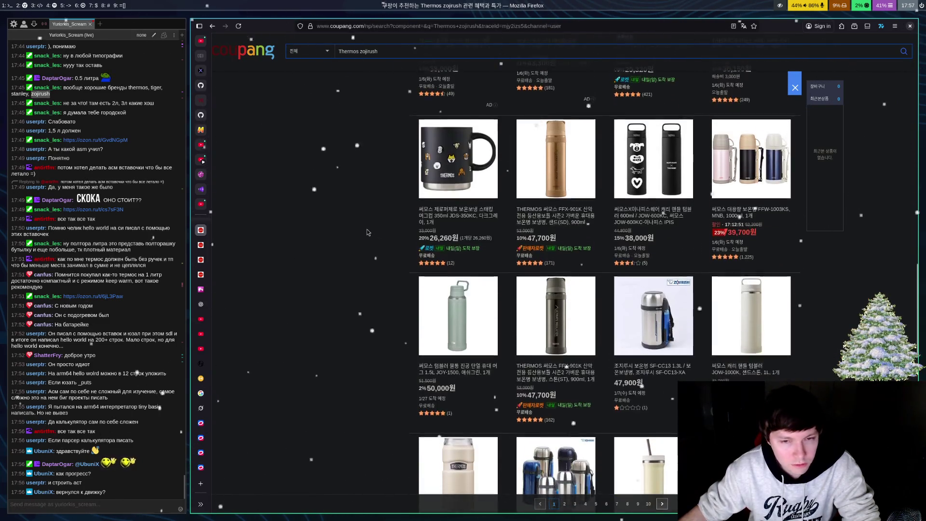
scroll(366, 232, down, 7)
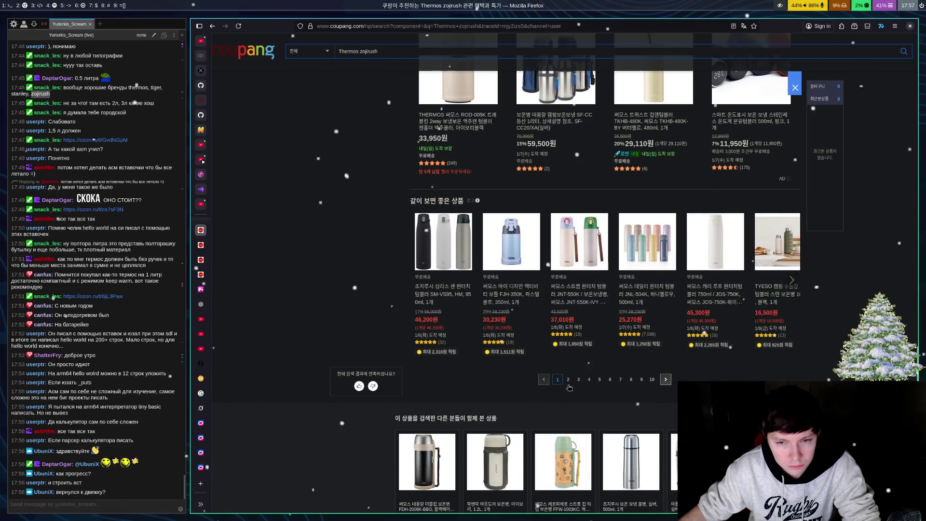
click(568, 381)
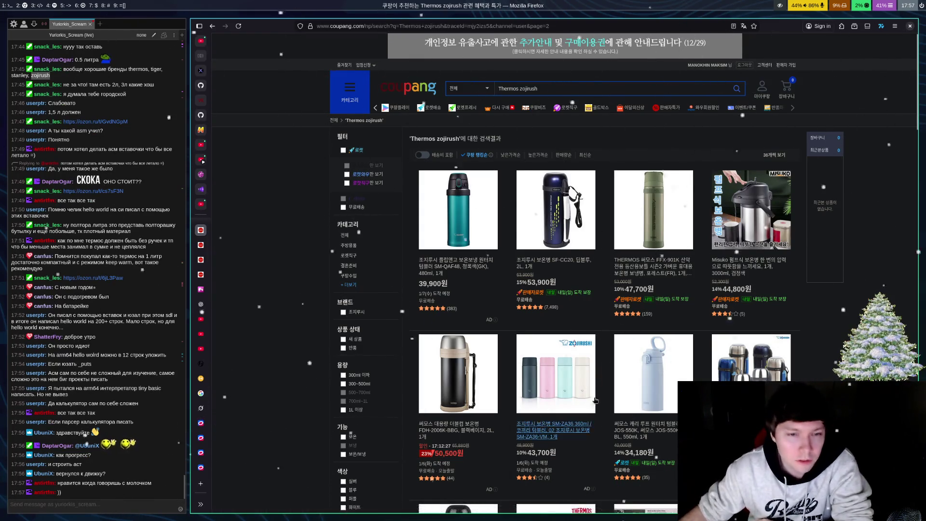
Step: Scroll page 2 to the bottom, past bottles like the 28,700원 FFM-501K and 31,600원 JNL-505K
scroll(654, 297, down, 4)
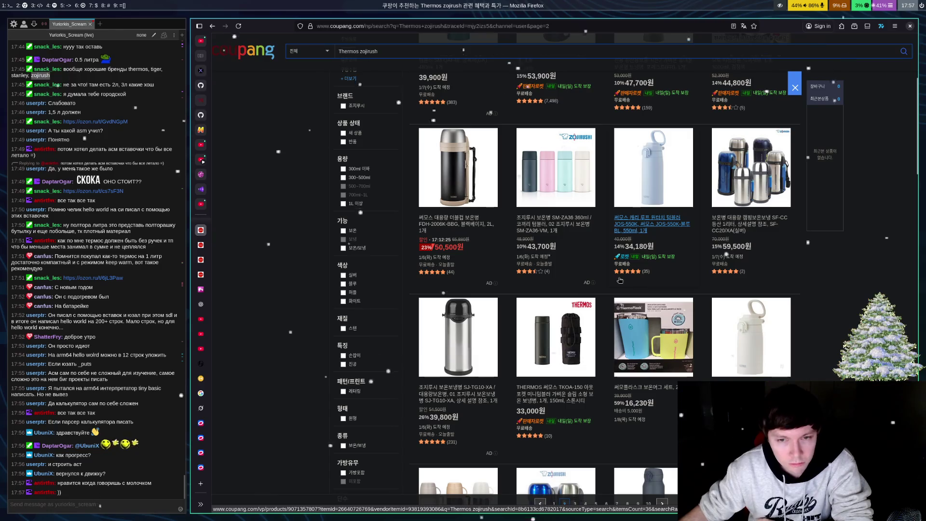
scroll(625, 293, down, 3)
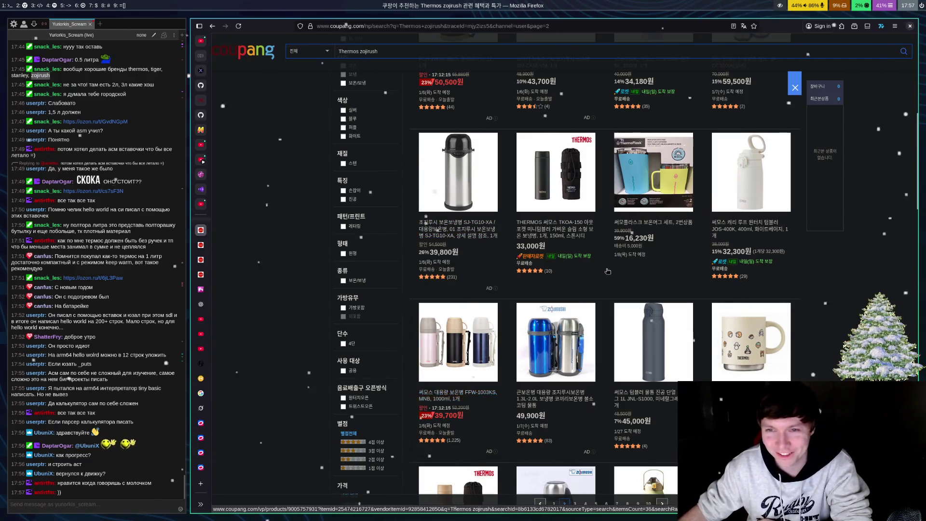
scroll(625, 294, down, 4)
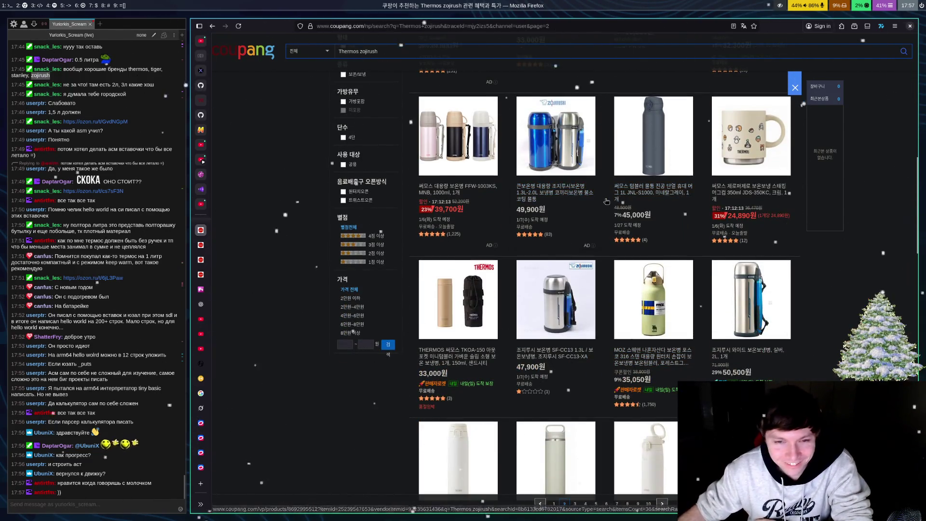
scroll(645, 177, down, 1)
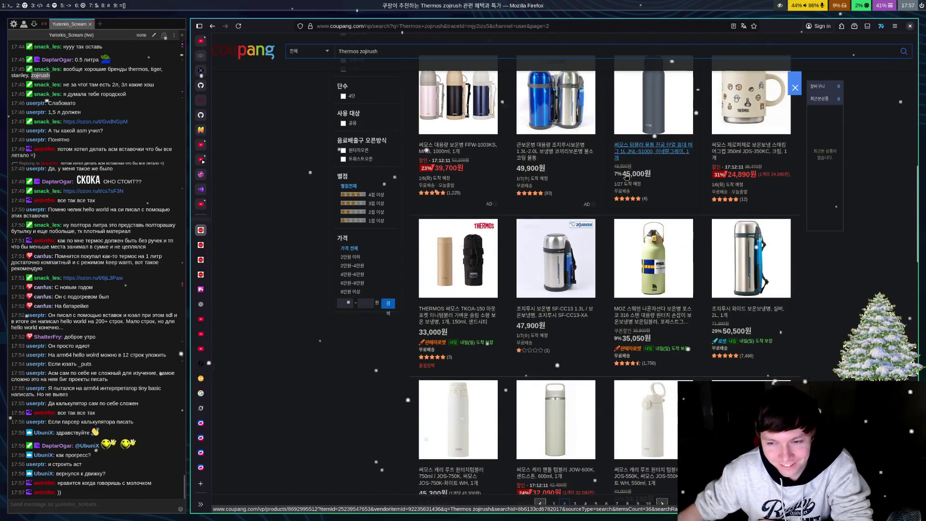
scroll(560, 224, down, 4)
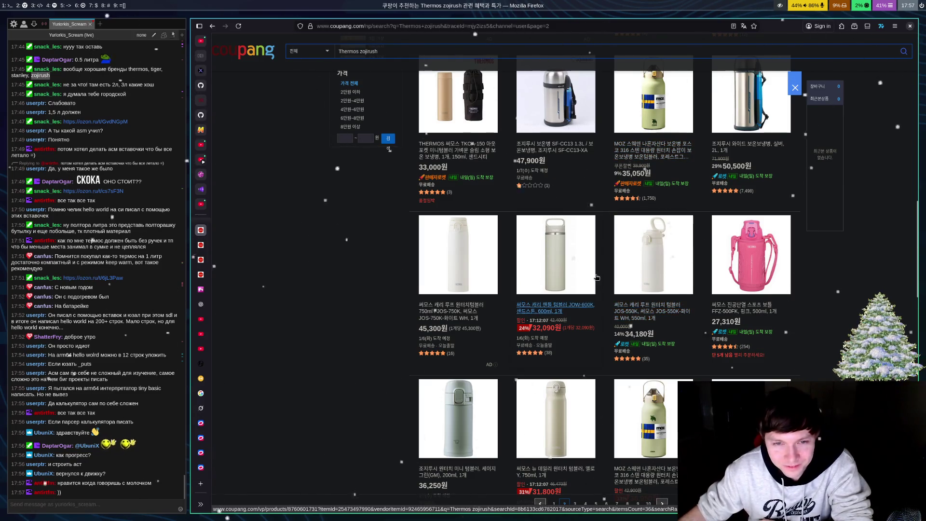
scroll(597, 277, down, 4)
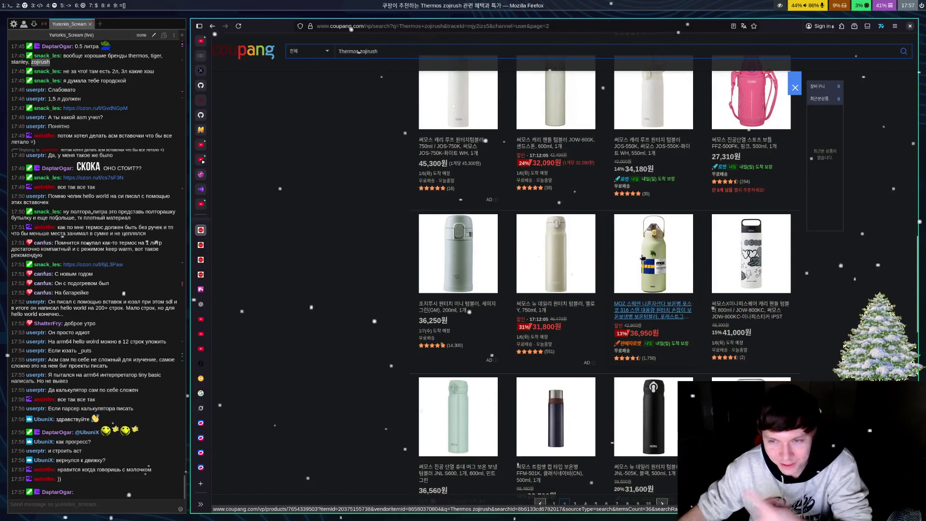
scroll(642, 258, down, 4)
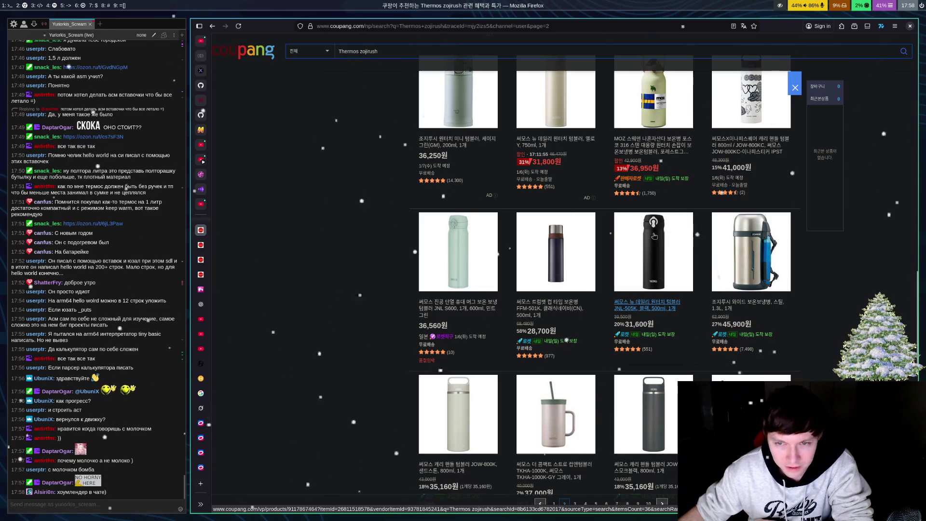
scroll(654, 235, down, 9)
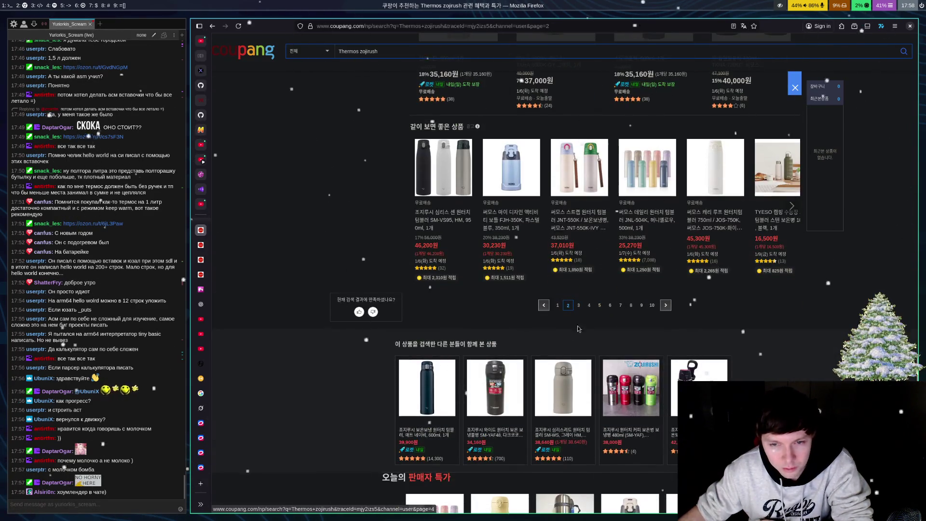
Step: Open page 3 of the zojirush results and scroll through its thermos listings
click(579, 306)
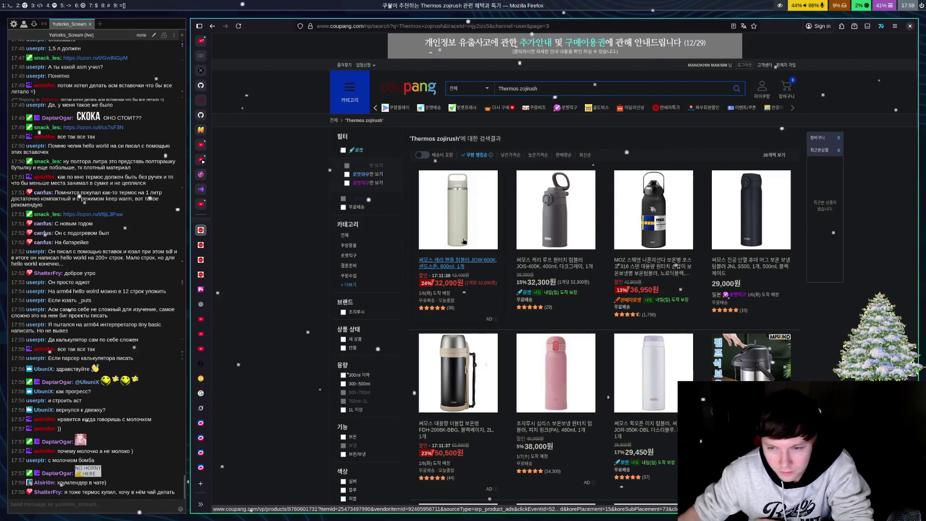
scroll(622, 220, down, 7)
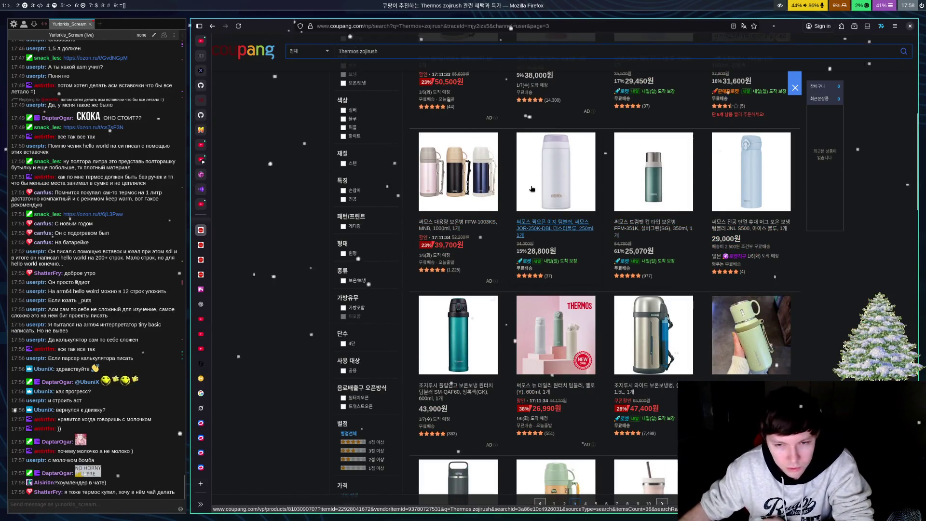
scroll(569, 231, down, 5)
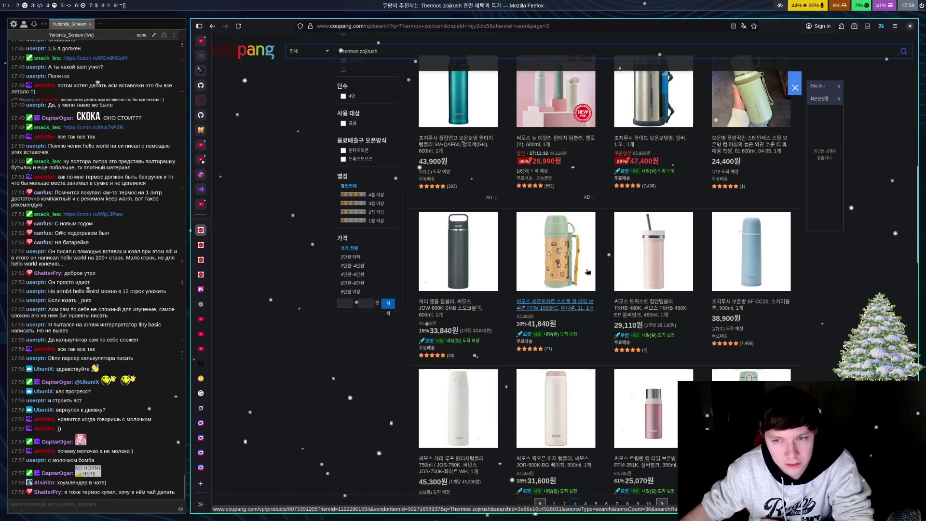
scroll(545, 205, down, 10)
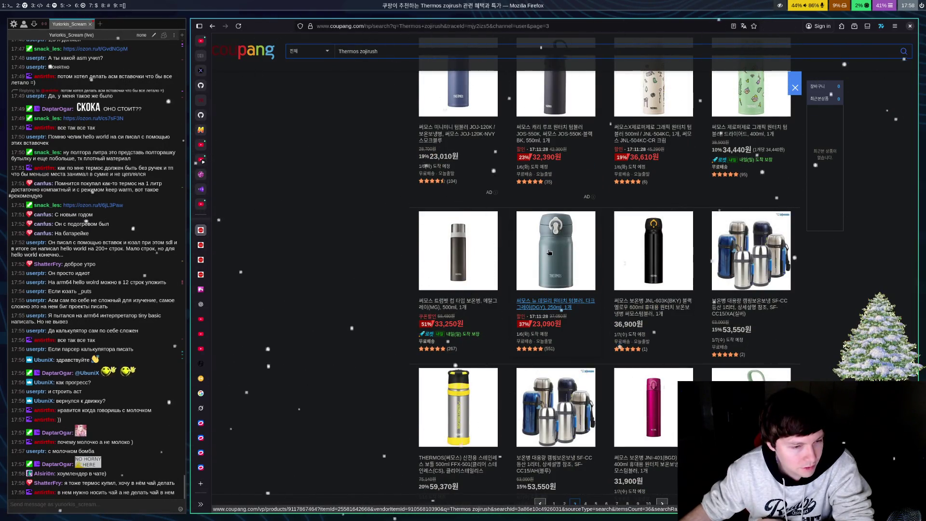
scroll(549, 252, down, 3)
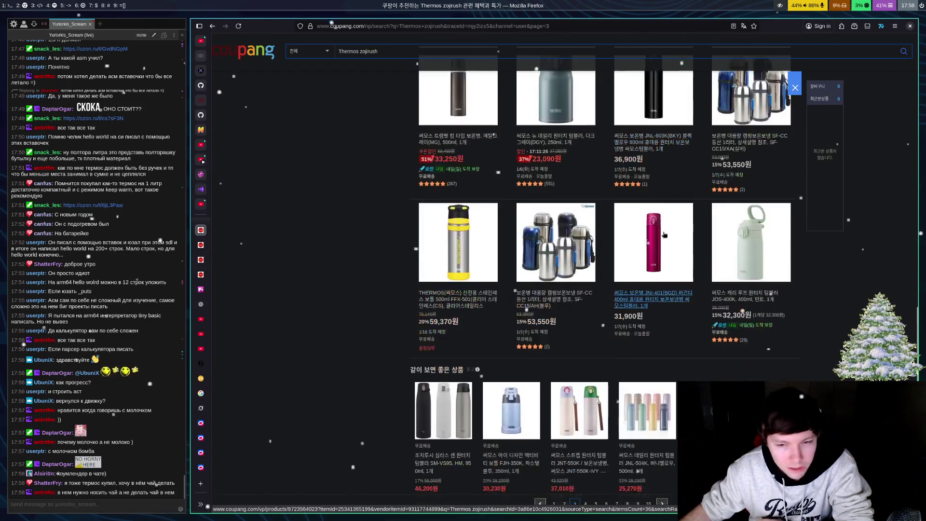
scroll(593, 323, down, 5)
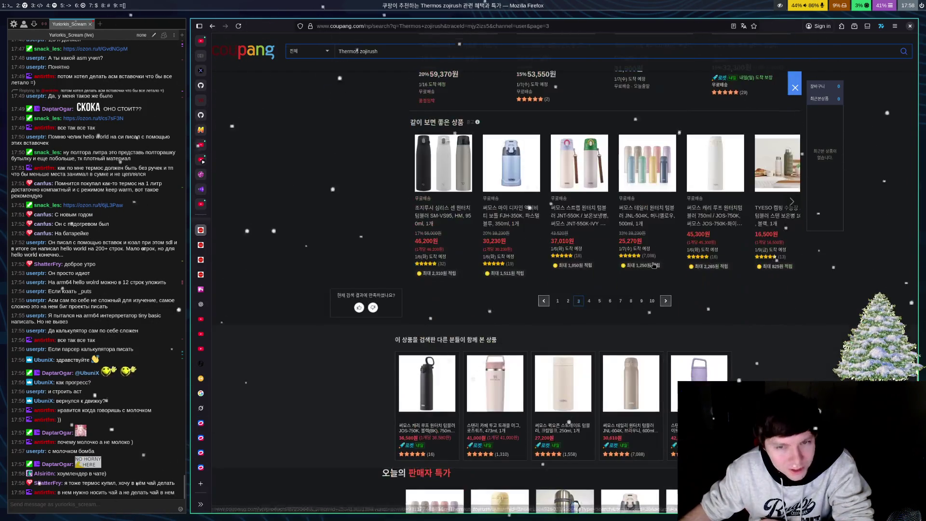
Step: Move to page 4 and scroll through its thermos listings
click(590, 304)
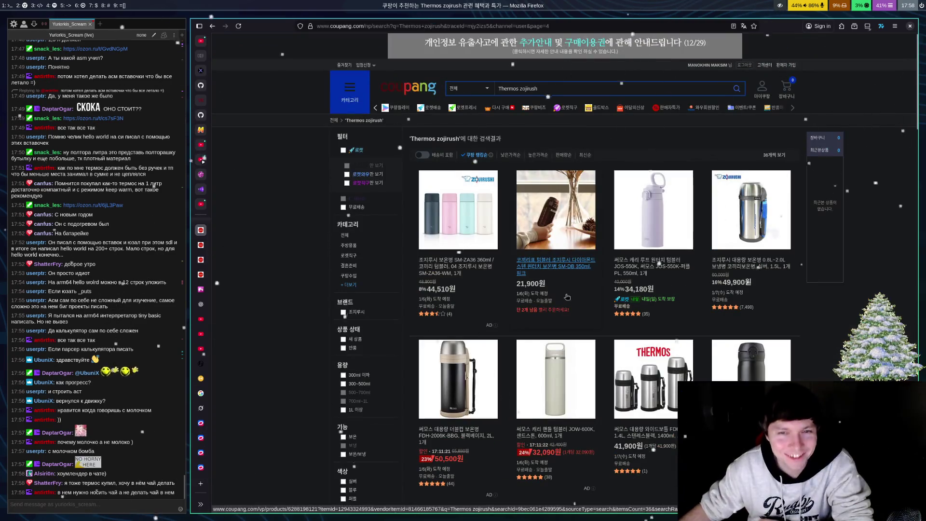
scroll(589, 246, down, 3)
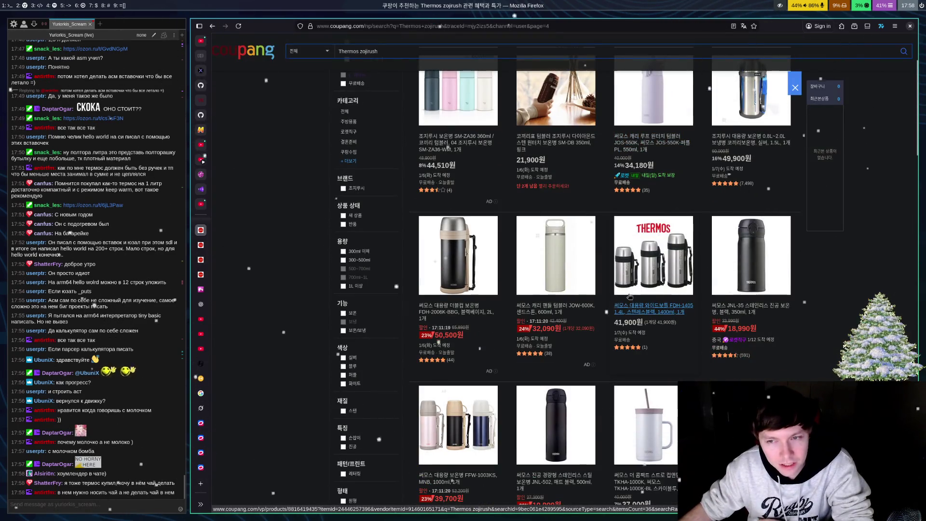
scroll(639, 275, up, 3)
scroll(640, 275, down, 5)
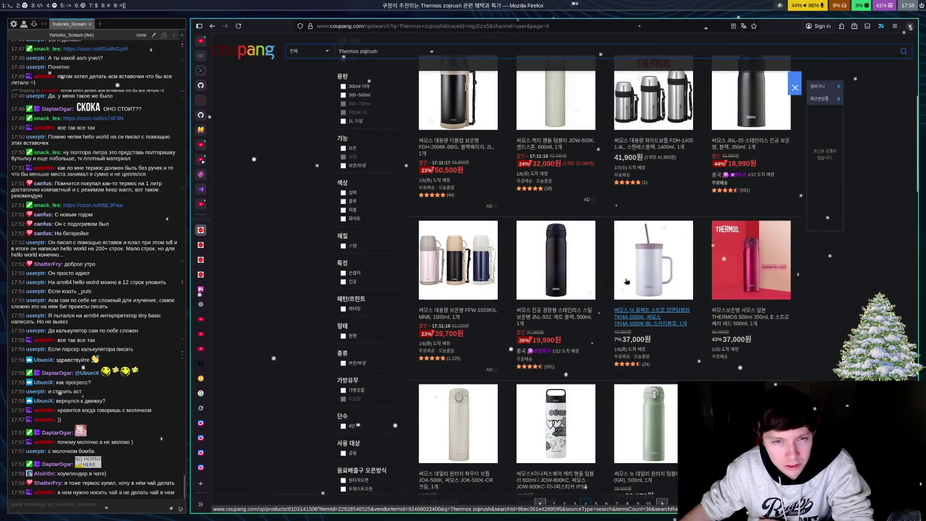
scroll(626, 281, down, 4)
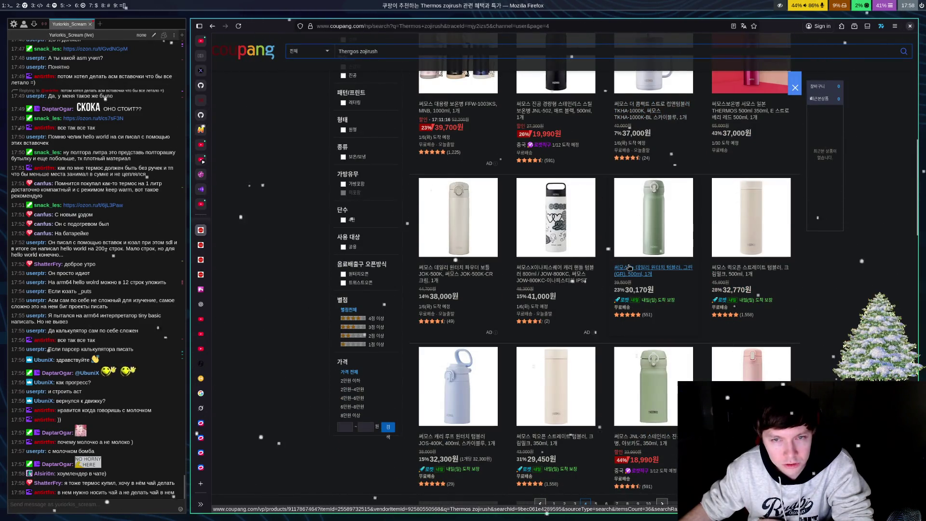
scroll(639, 256, down, 7)
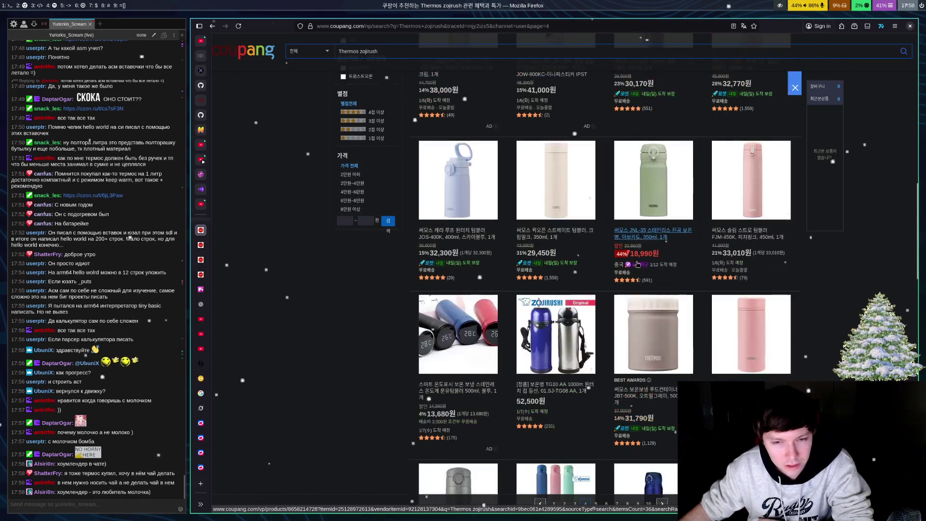
scroll(636, 288, up, 2)
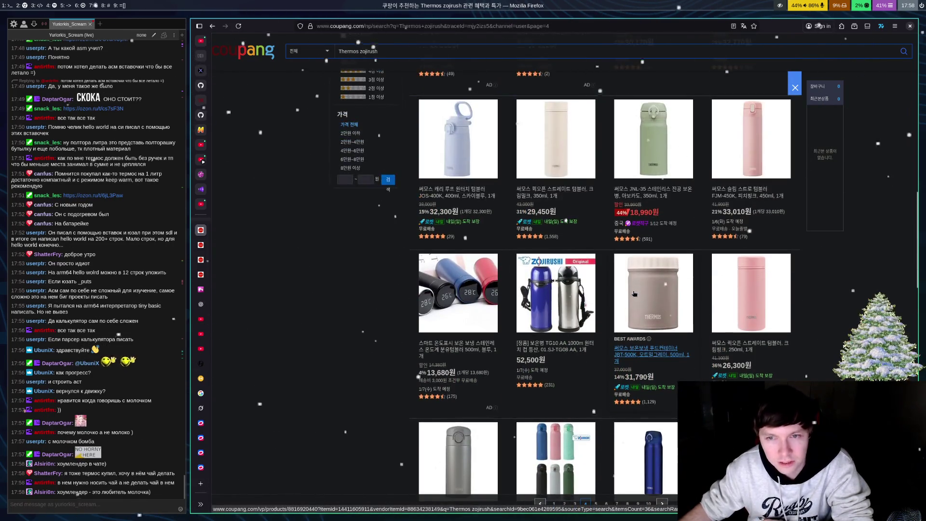
scroll(624, 356, down, 3)
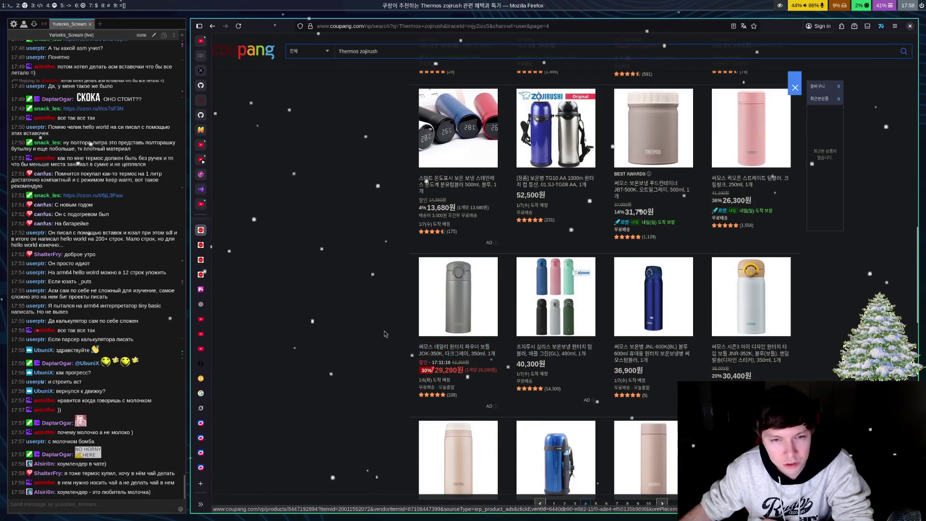
scroll(386, 313, down, 5)
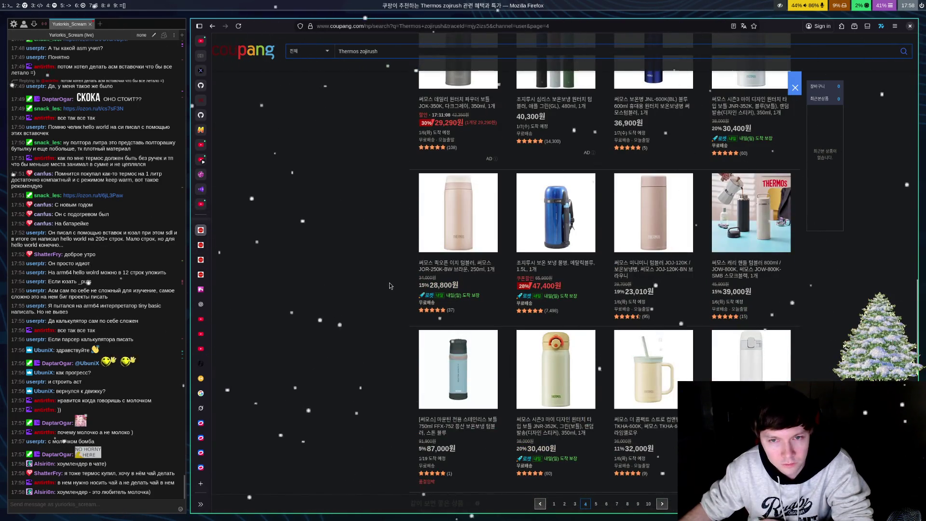
scroll(390, 286, down, 3)
scroll(615, 324, down, 4)
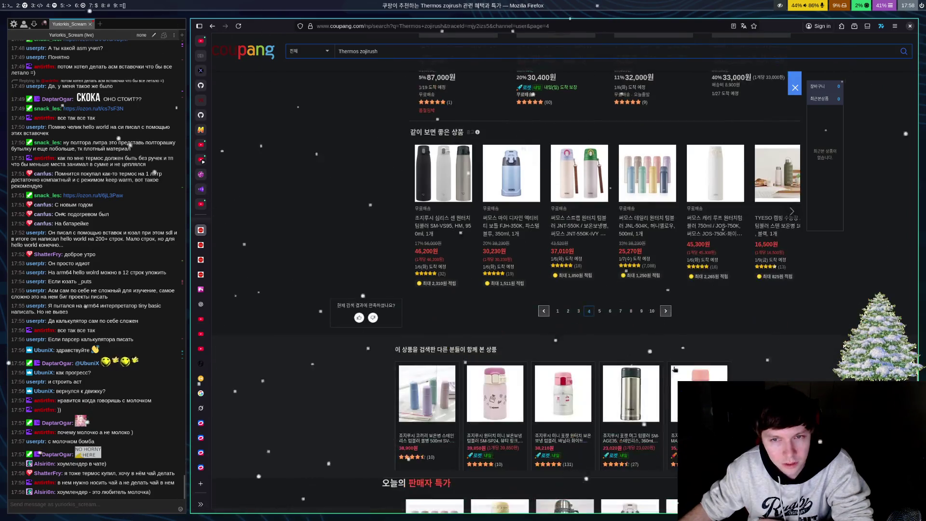
Step: Go to page 5 and scroll past bottles like the 30,610원 JNL-604K and 35,500원 JNL-505K
click(600, 312)
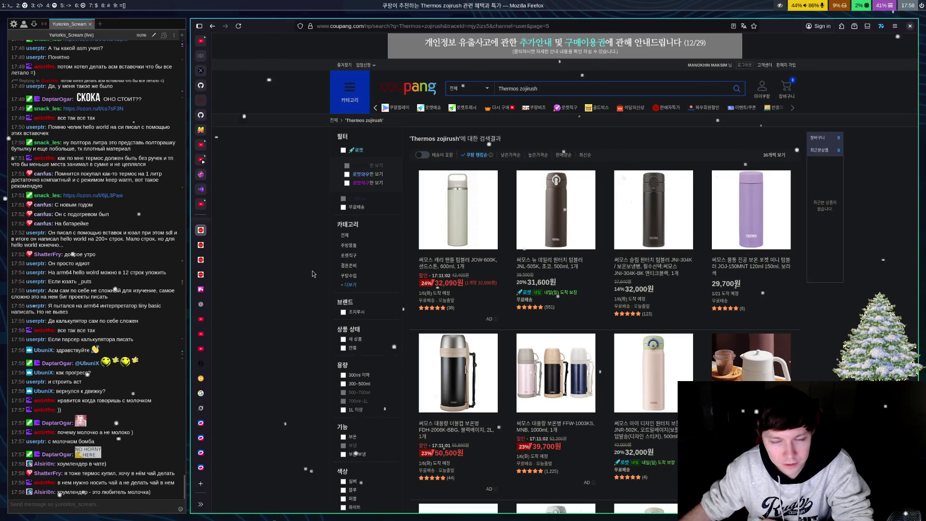
scroll(609, 310, down, 3)
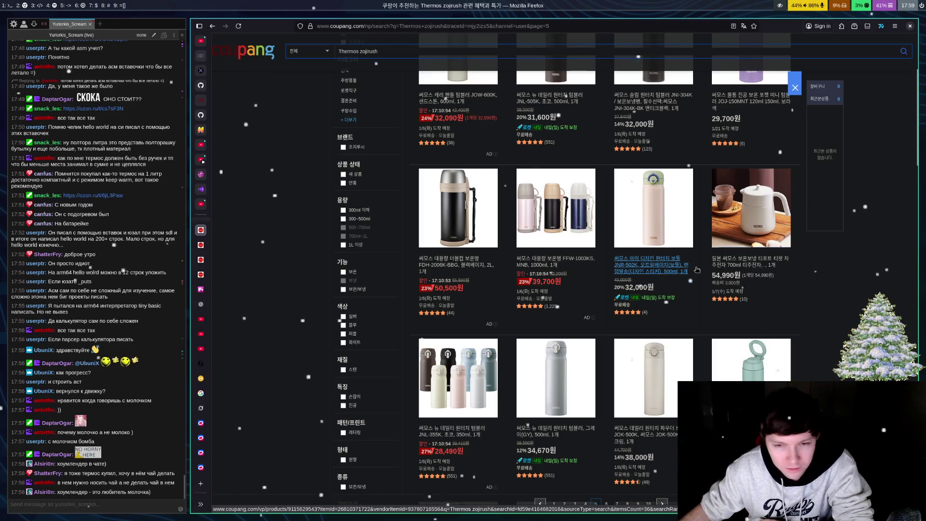
scroll(654, 299, down, 8)
scroll(698, 274, down, 10)
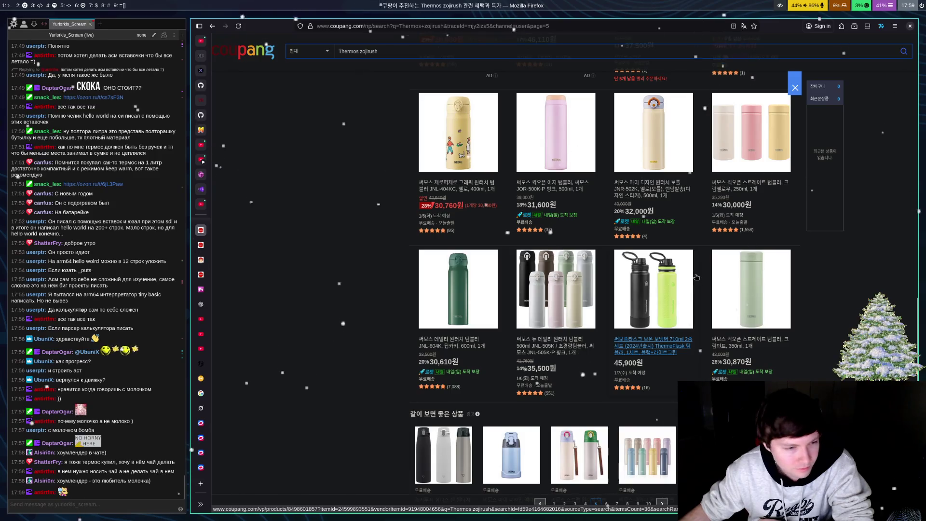
scroll(697, 276, down, 3)
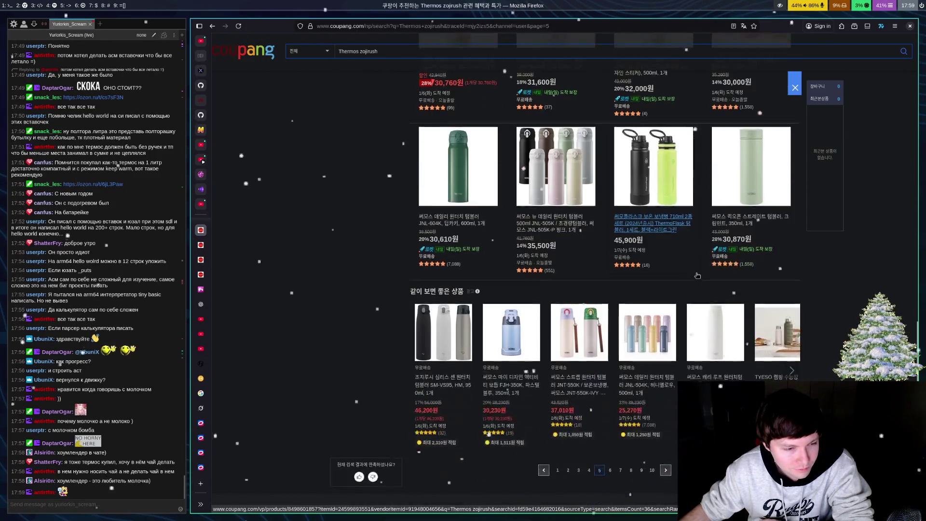
scroll(697, 275, down, 4)
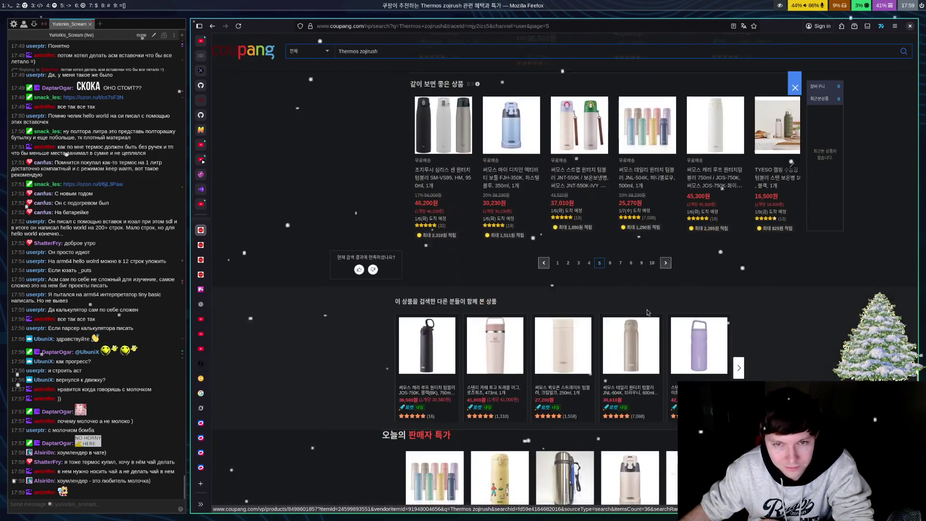
Step: Open page 6 of the zojirush results and scroll through it
click(610, 263)
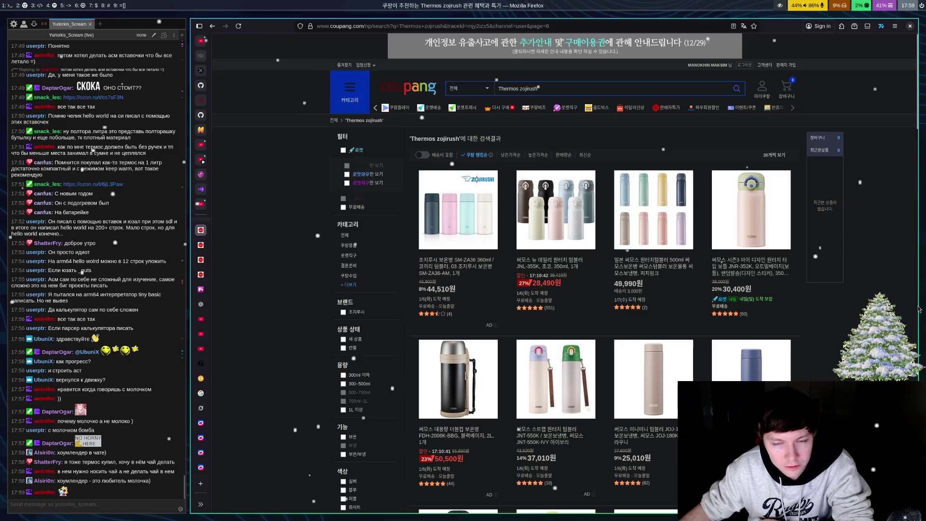
scroll(474, 316, down, 4)
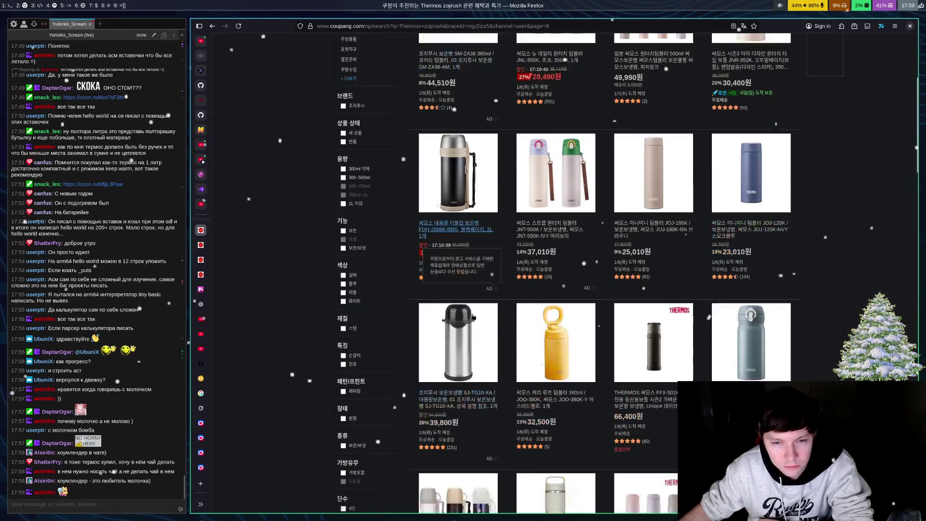
scroll(475, 323, down, 4)
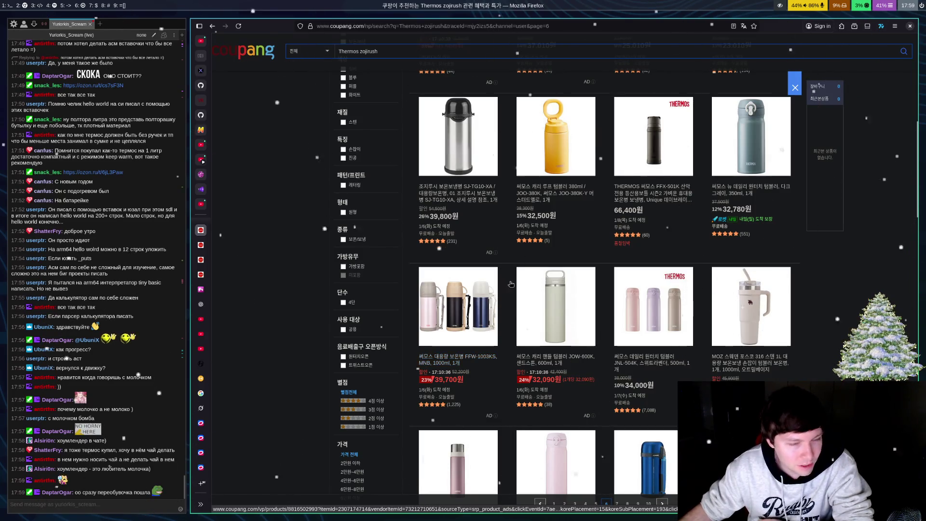
scroll(672, 274, down, 3)
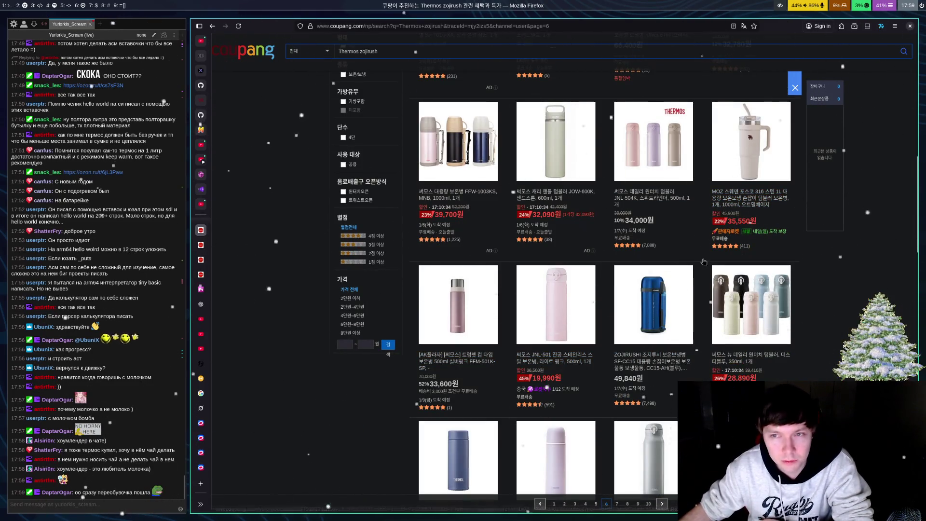
scroll(598, 314, down, 3)
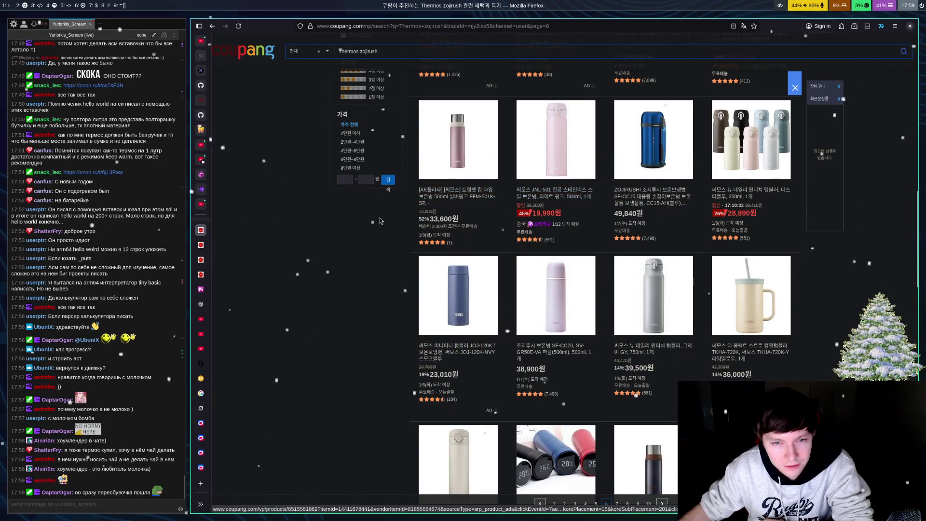
scroll(569, 246, down, 4)
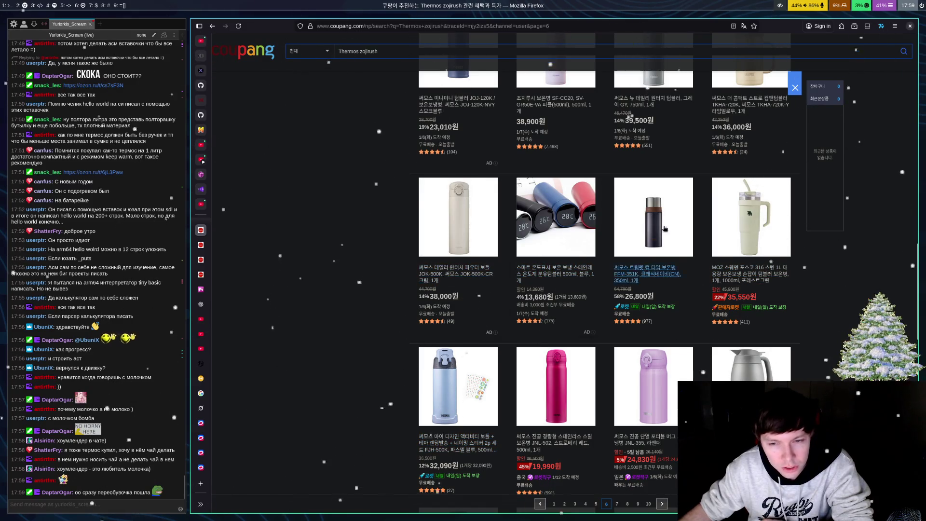
scroll(634, 264, down, 7)
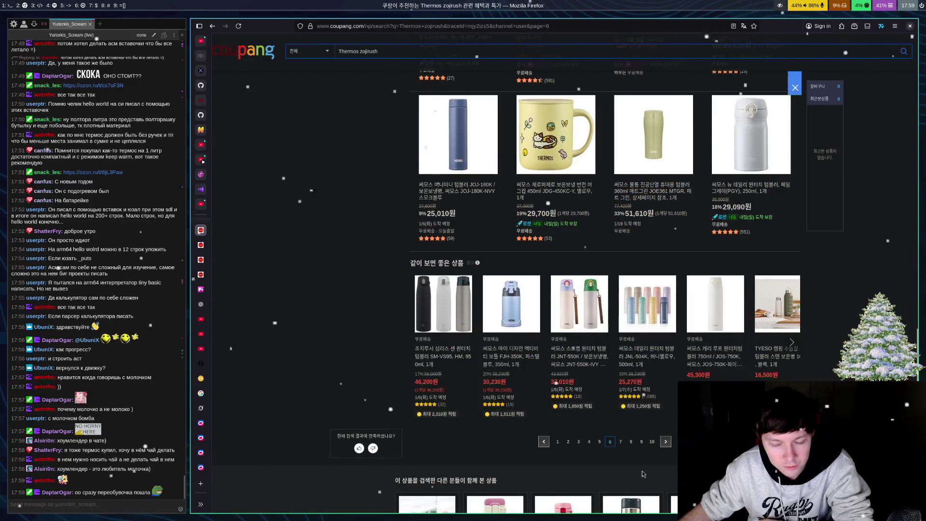
Step: Load page 7 of the results and scroll through its listings
click(621, 444)
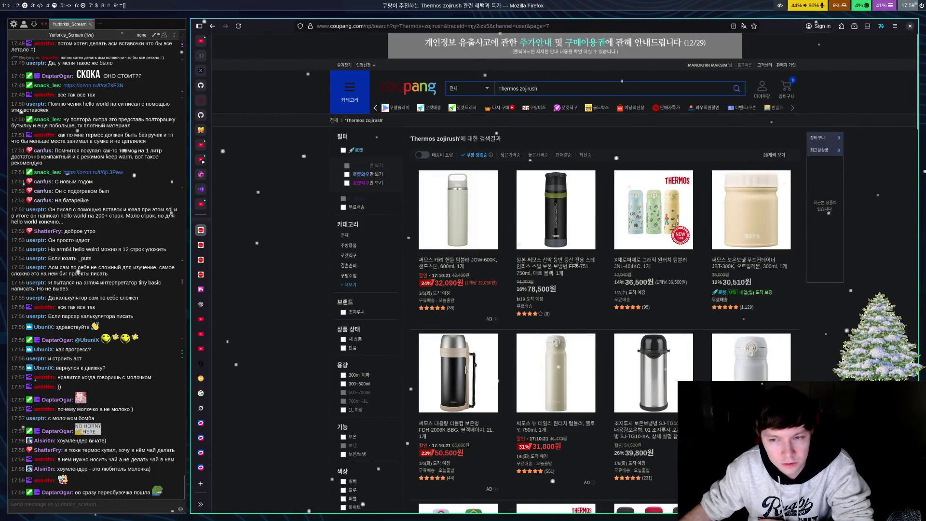
scroll(576, 265, down, 4)
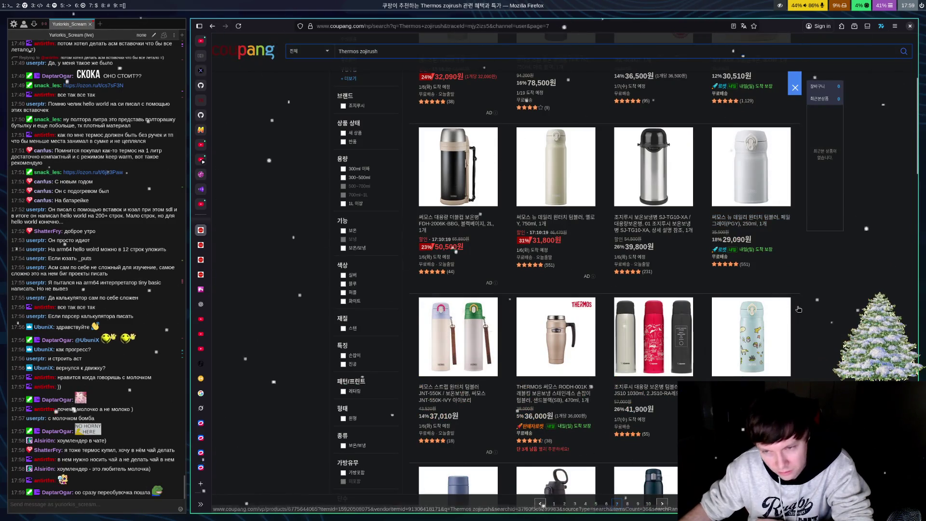
scroll(798, 310, down, 4)
scroll(801, 322, down, 5)
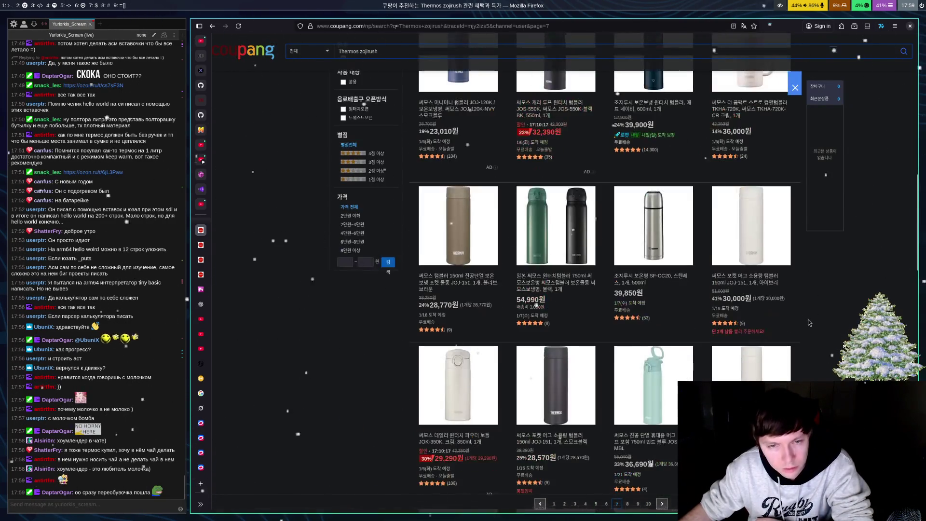
scroll(805, 326, down, 9)
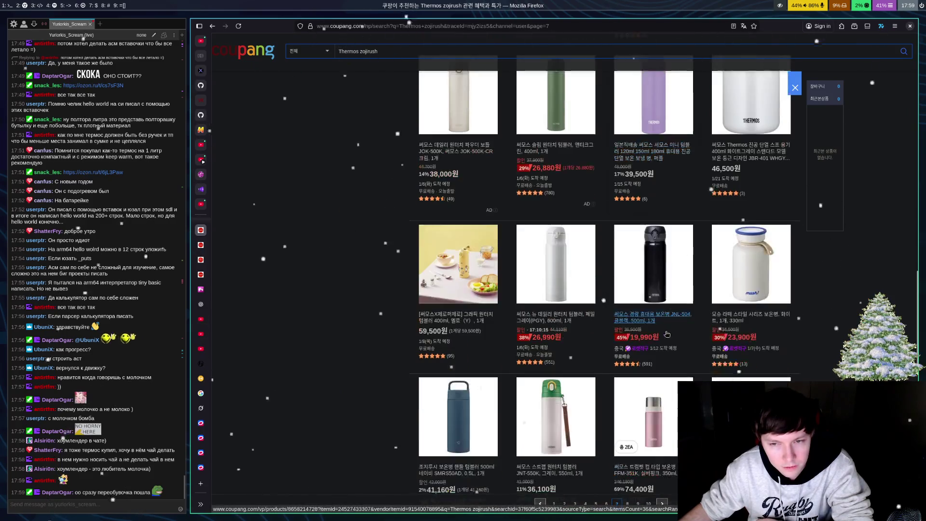
scroll(659, 332, down, 4)
scroll(659, 332, down, 6)
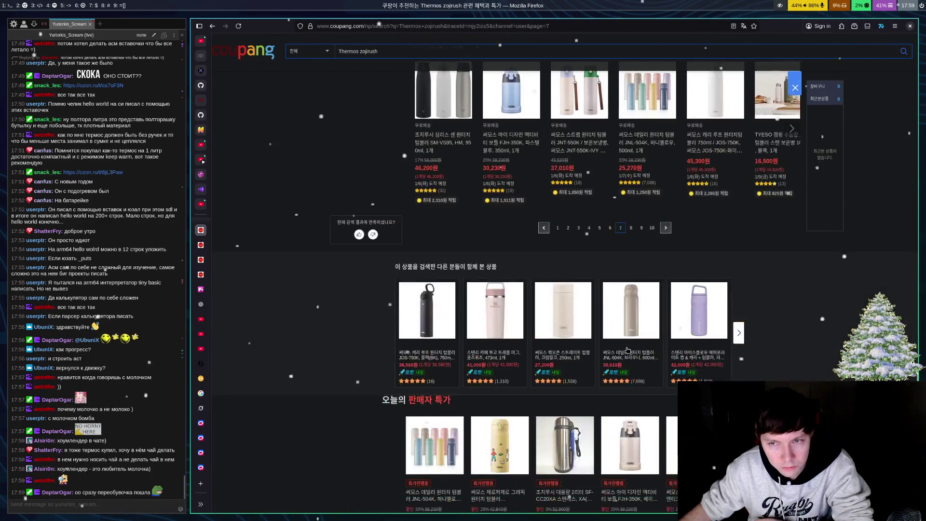
Step: Go to page 8, showing the 23,010원 JOJ-120K and 32,390원 JOS-550K bottles
click(631, 228)
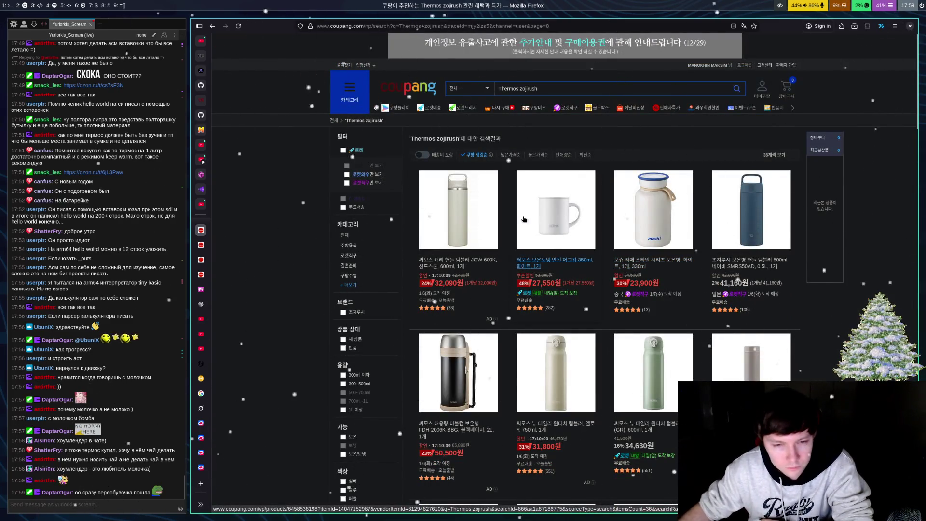
scroll(524, 220, down, 7)
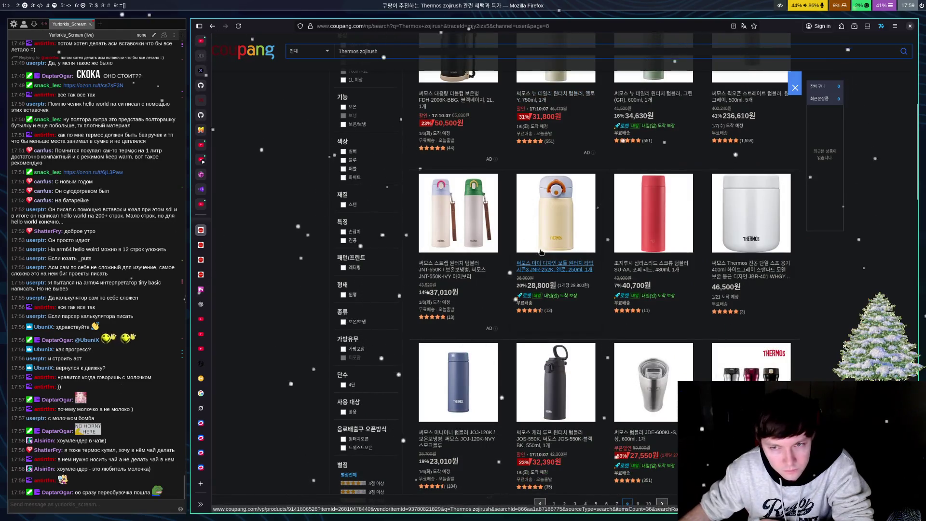
scroll(544, 235, down, 5)
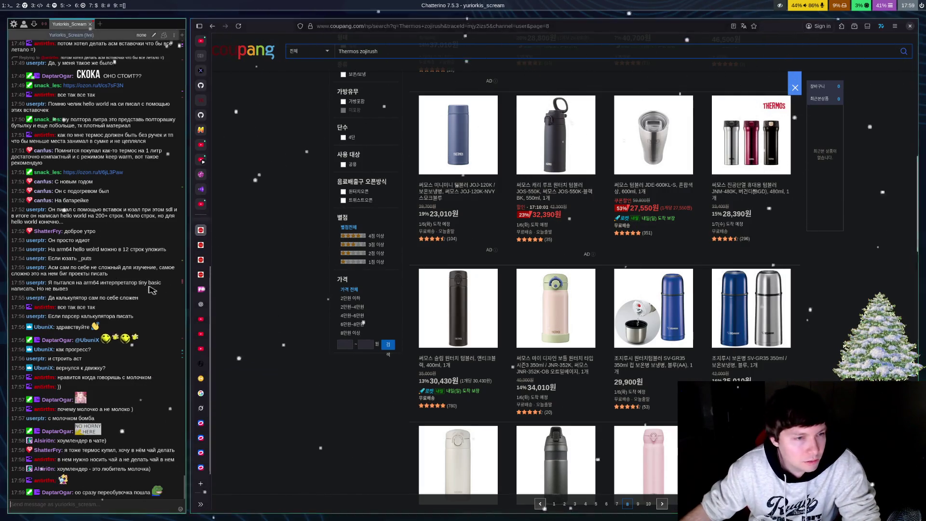
scroll(140, 279, up, 5)
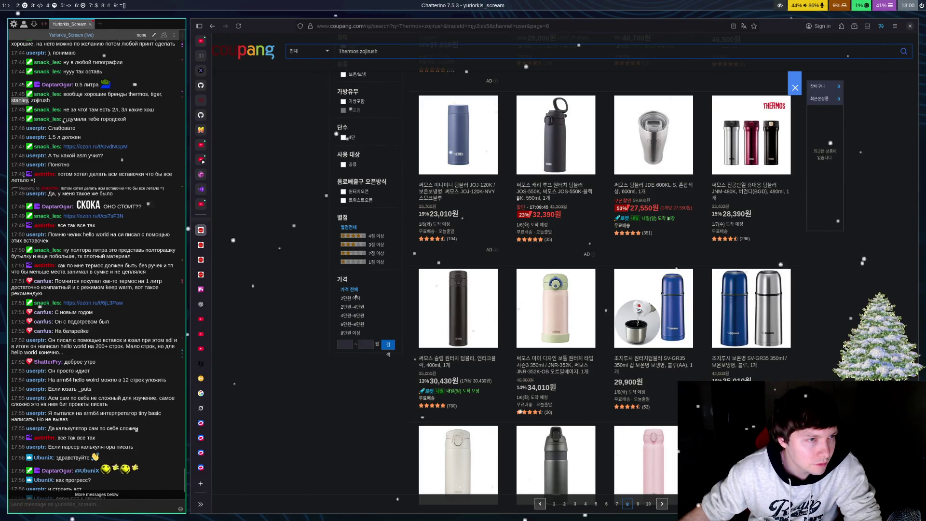
scroll(152, 186, down, 5)
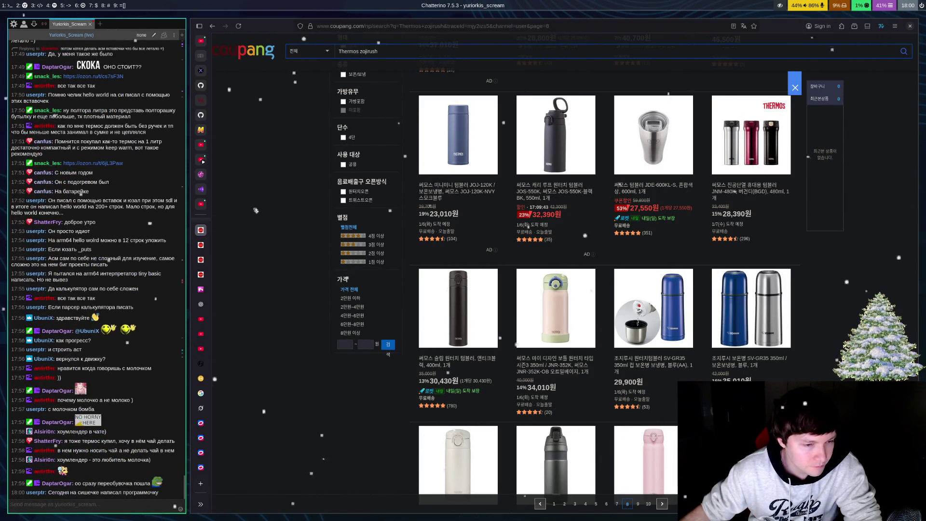
Step: Search Coupang for 'Thermos stanley' and scroll the first rows of Stanley bottles
click(443, 56)
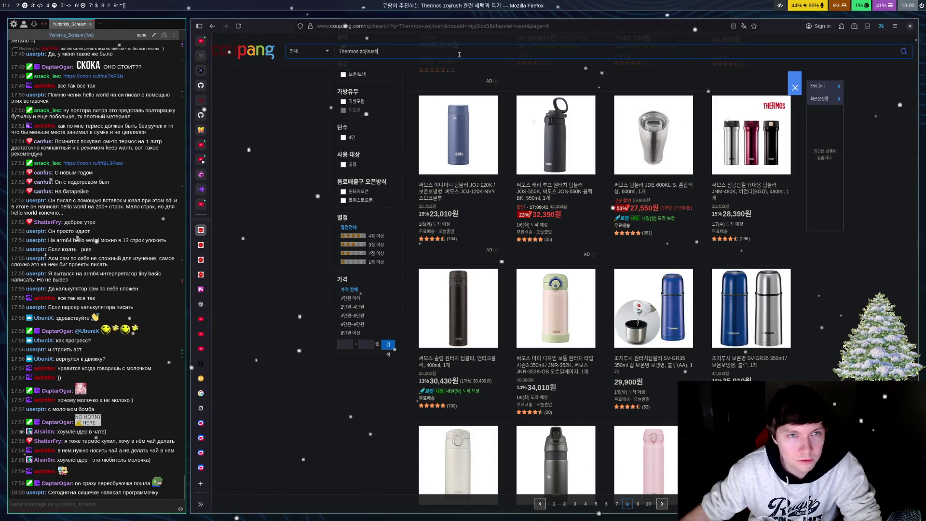
key(BackSpace)
key(BackSpace)
key(BackSpace)
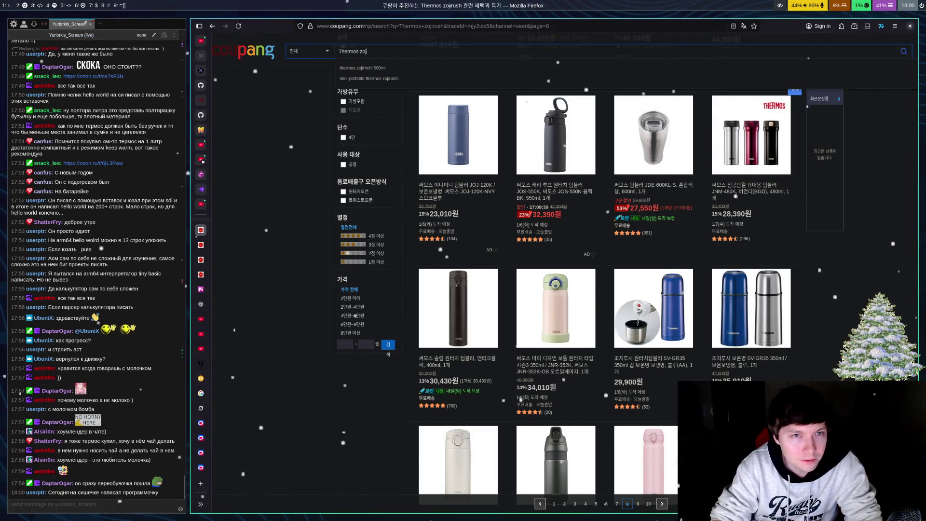
text(stanley)
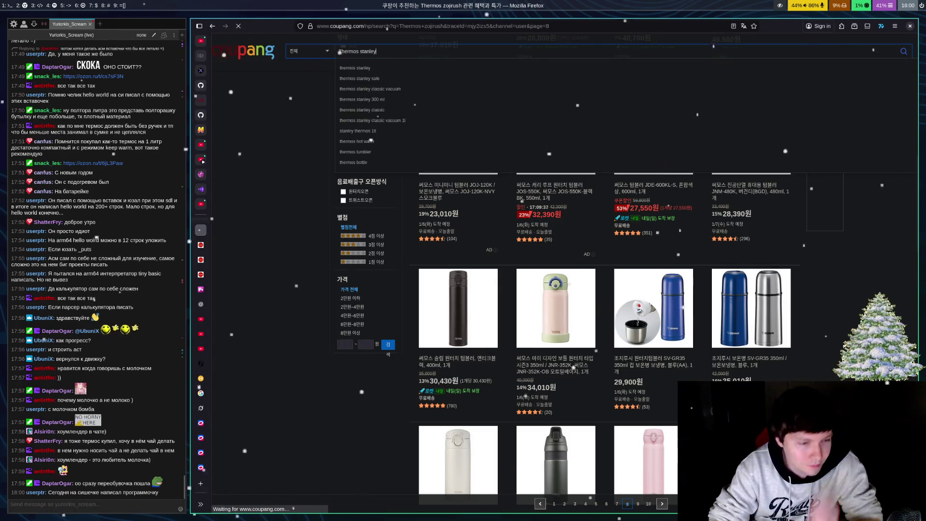
key(Return)
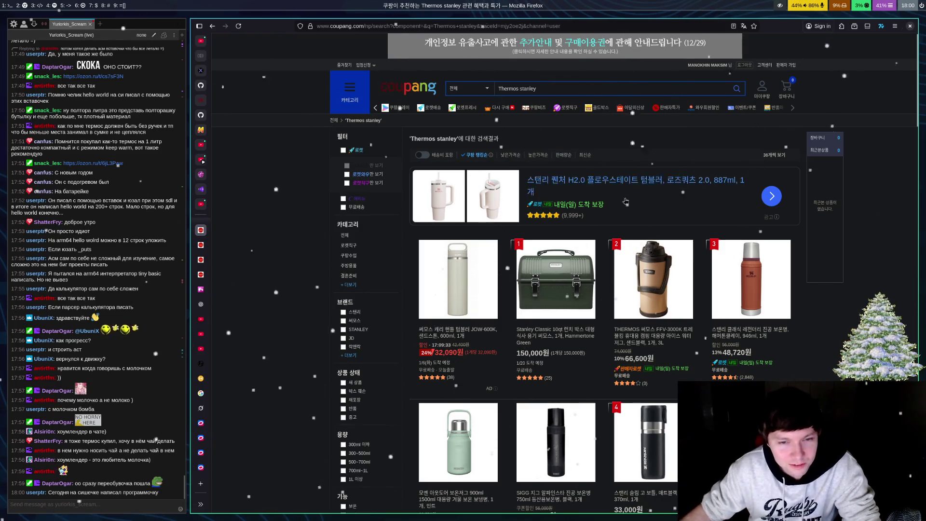
scroll(556, 364, down, 5)
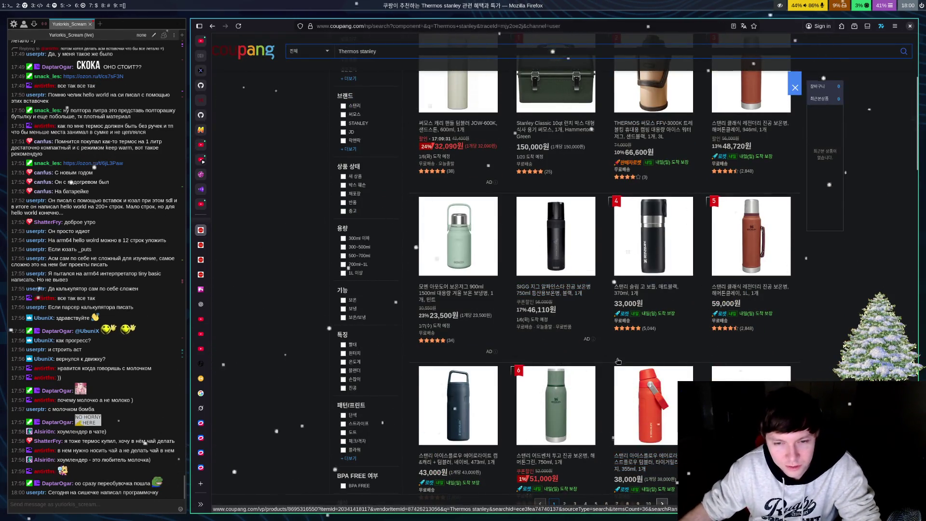
scroll(634, 301, down, 5)
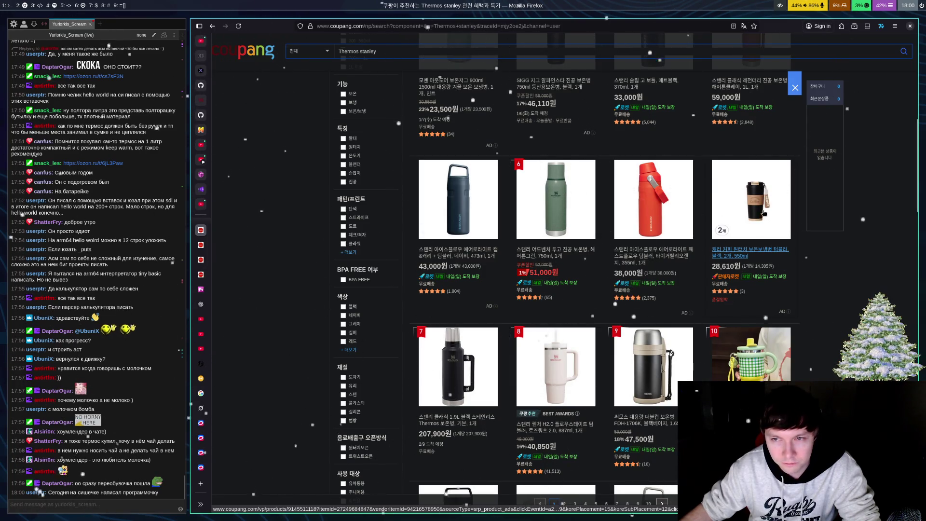
click(733, 256)
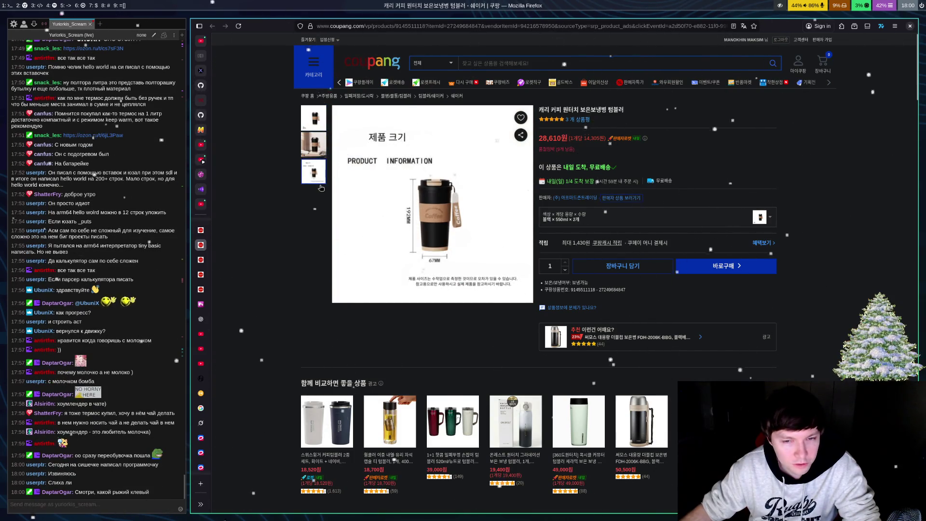
key(alt+Left)
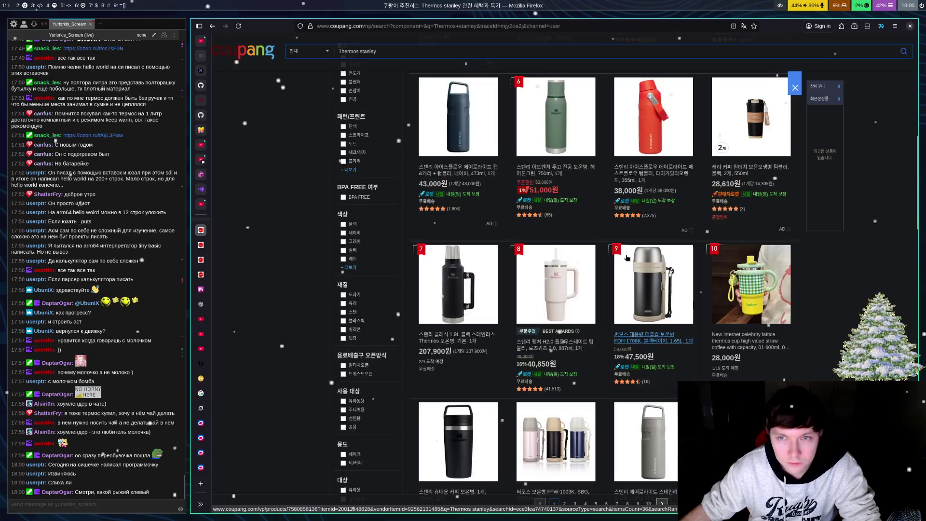
scroll(682, 381, up, 3)
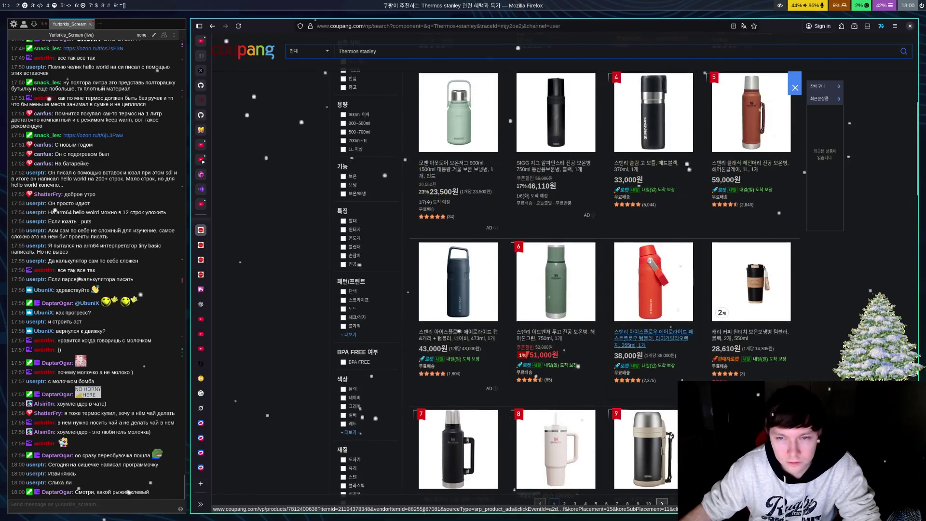
click(646, 345)
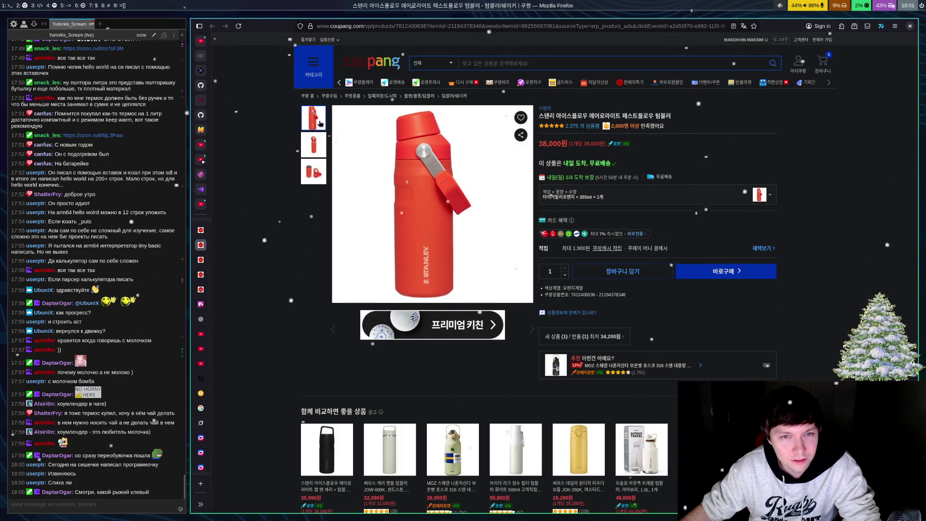
key(alt+Left)
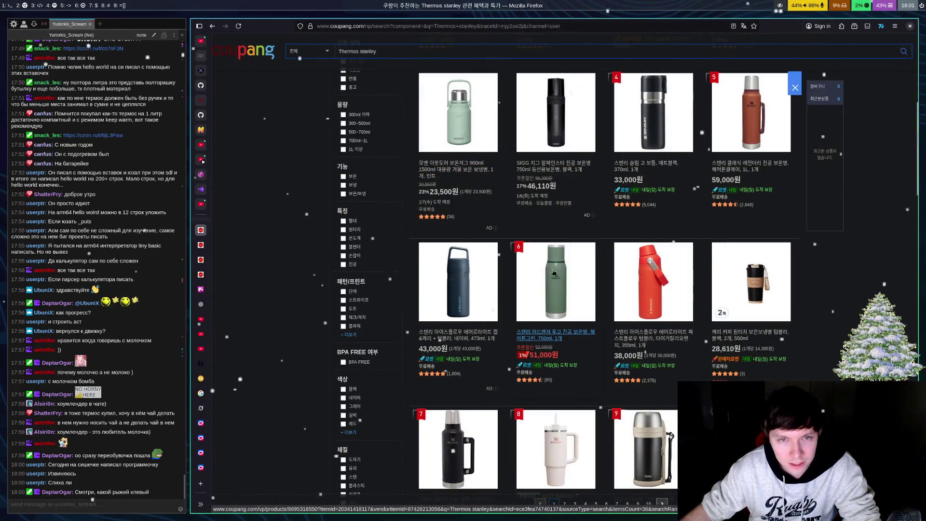
Step: Scroll to the bottom of the 'Thermos stanley' results and go to page 2
scroll(554, 272, down, 3)
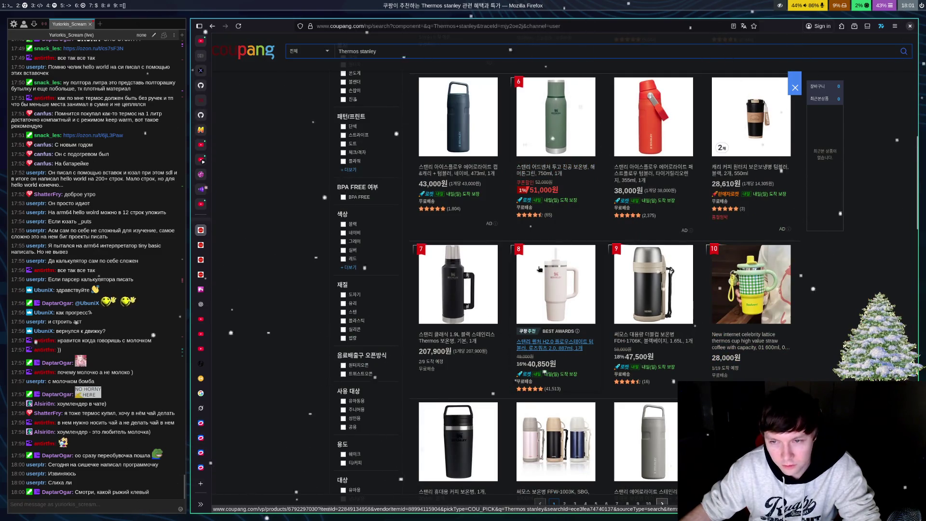
scroll(552, 261, down, 3)
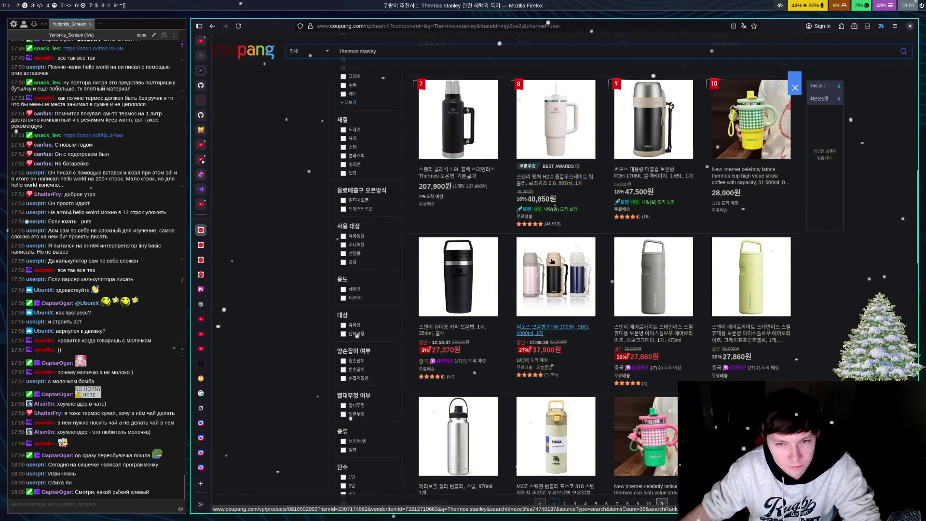
scroll(552, 261, down, 3)
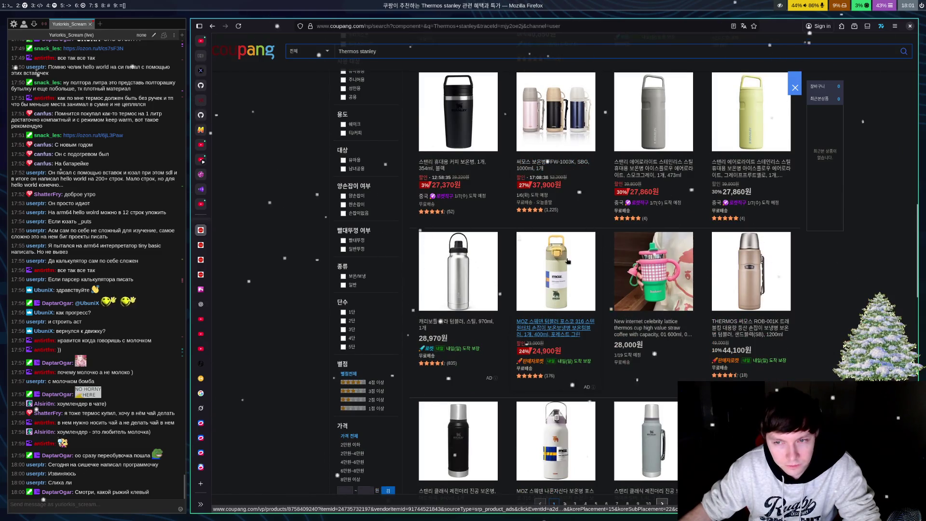
scroll(568, 261, down, 4)
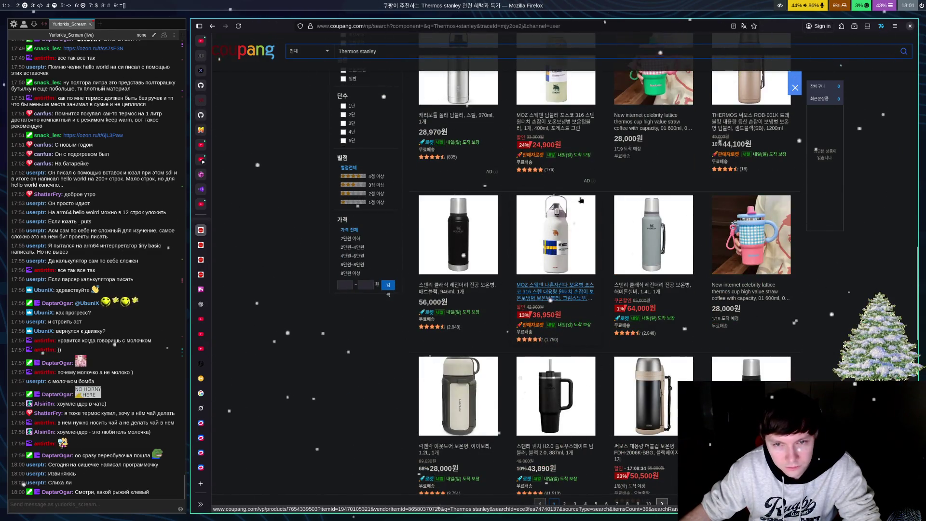
scroll(582, 197, down, 4)
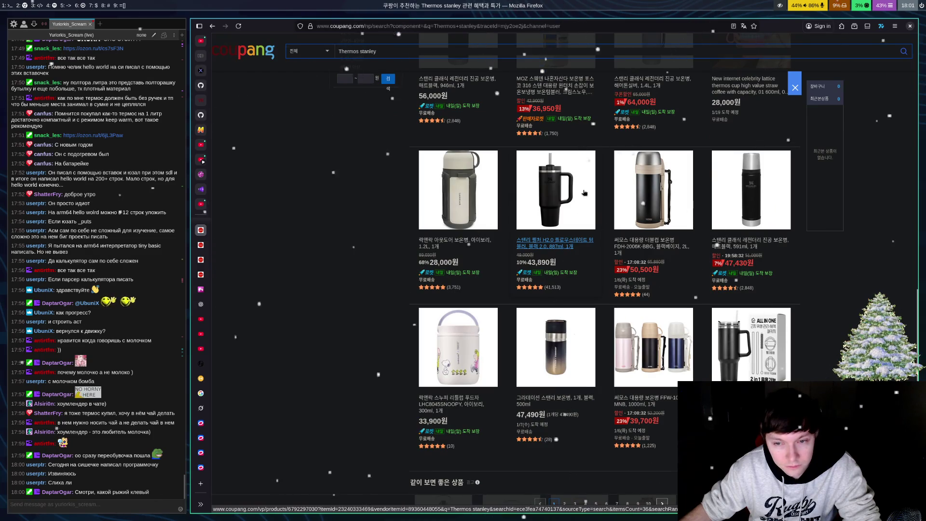
scroll(584, 193, down, 7)
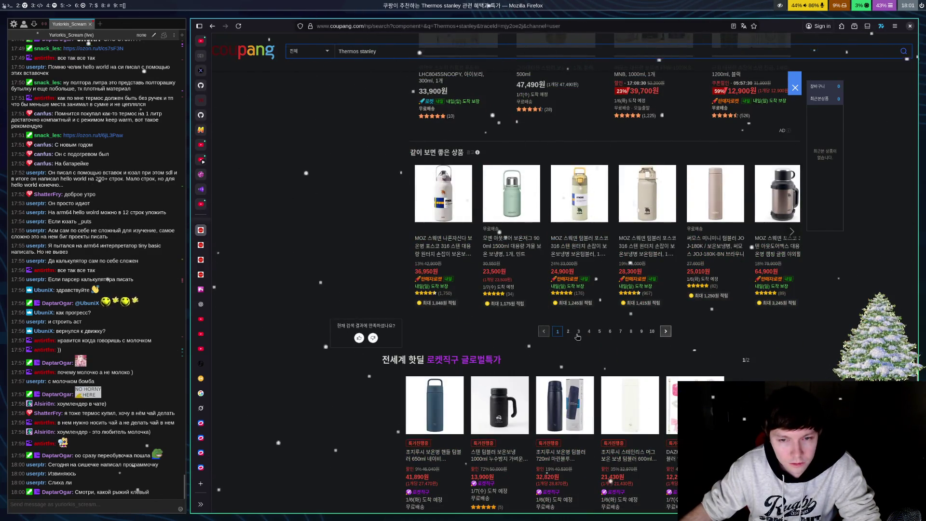
click(568, 333)
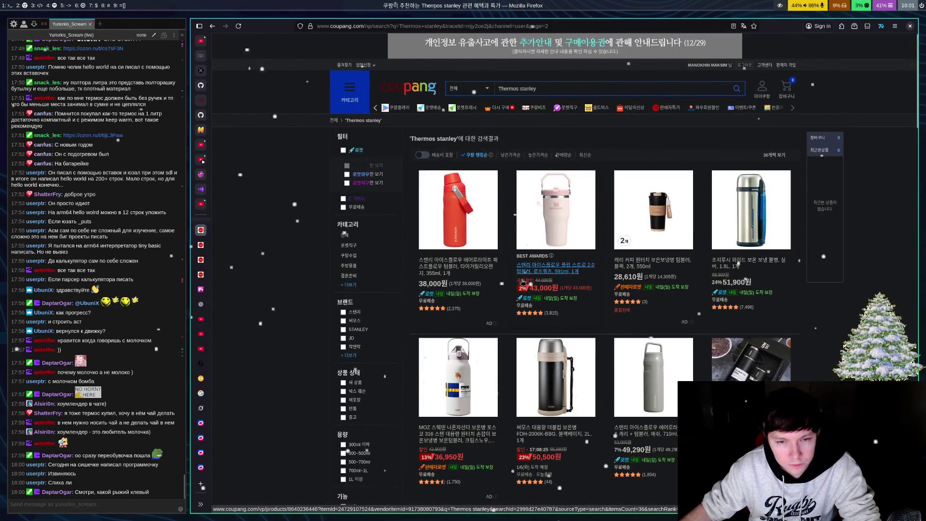
Step: Scroll through page 2, past a 46,110원 SIGG 750ml bottle and 37,000원 Stanley mugs
scroll(523, 282, down, 2)
scroll(523, 283, down, 4)
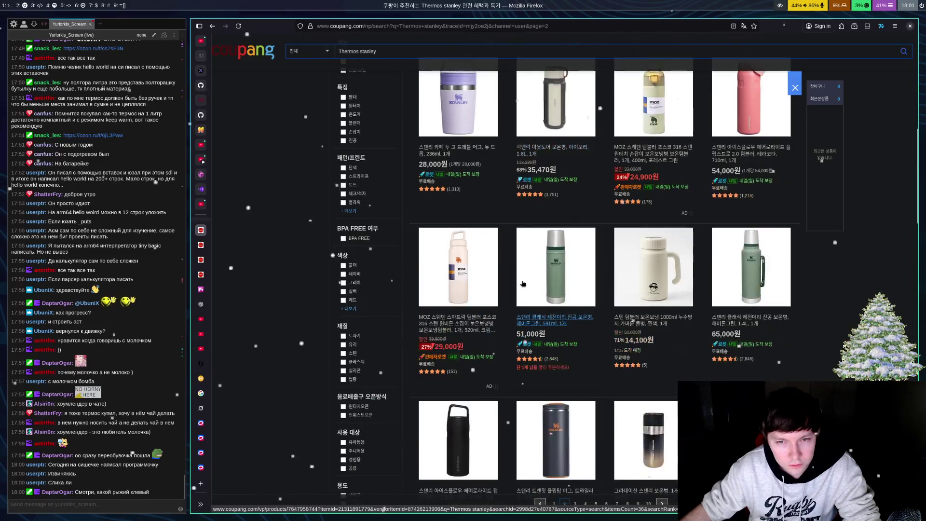
scroll(519, 282, down, 4)
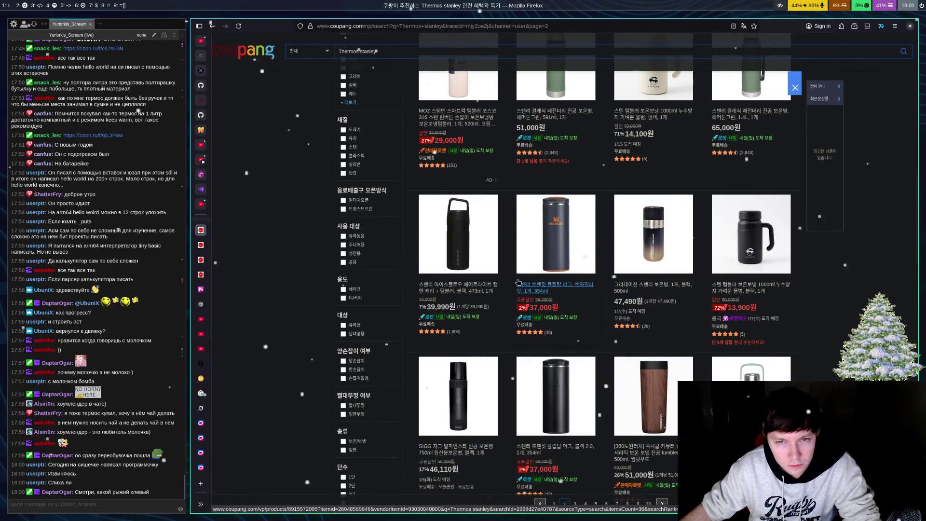
scroll(566, 286, down, 4)
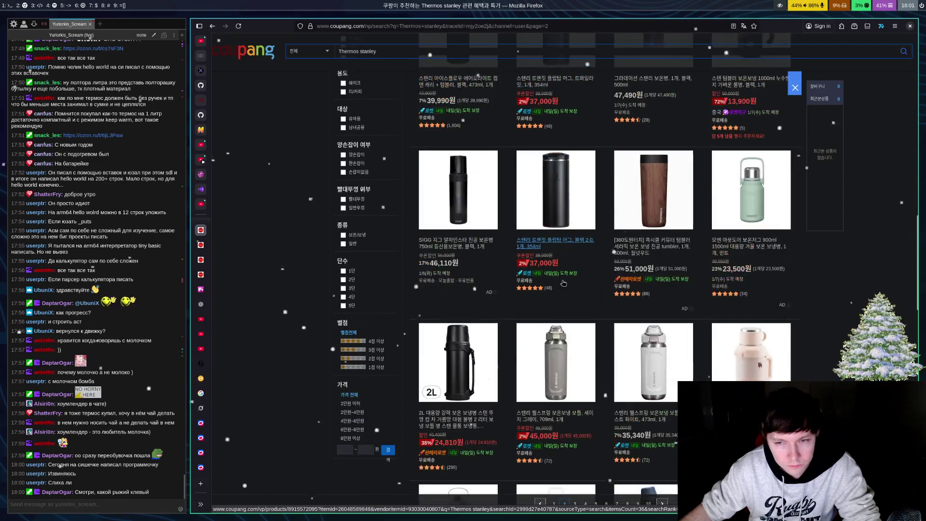
scroll(562, 280, down, 8)
scroll(563, 279, down, 1)
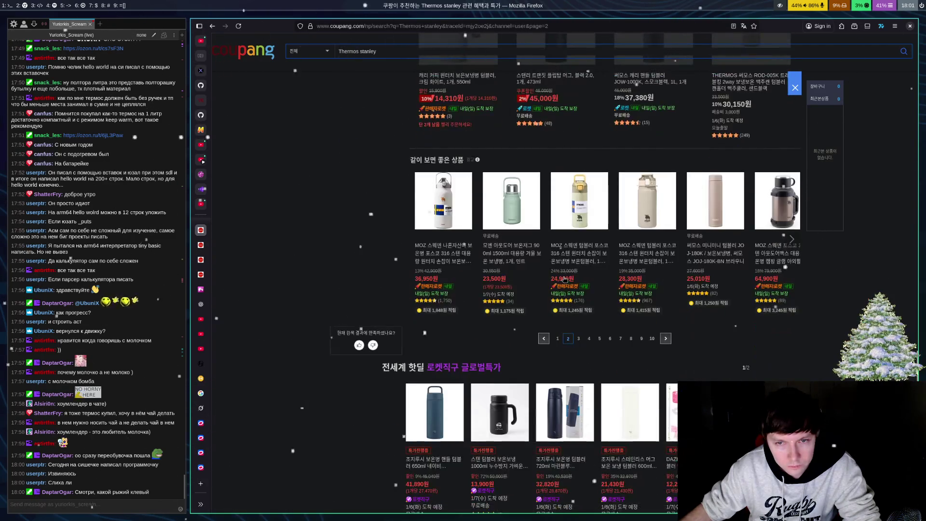
Step: Go to page 3 and briefly view the dark Stanley mug's page in a new tab
click(578, 338)
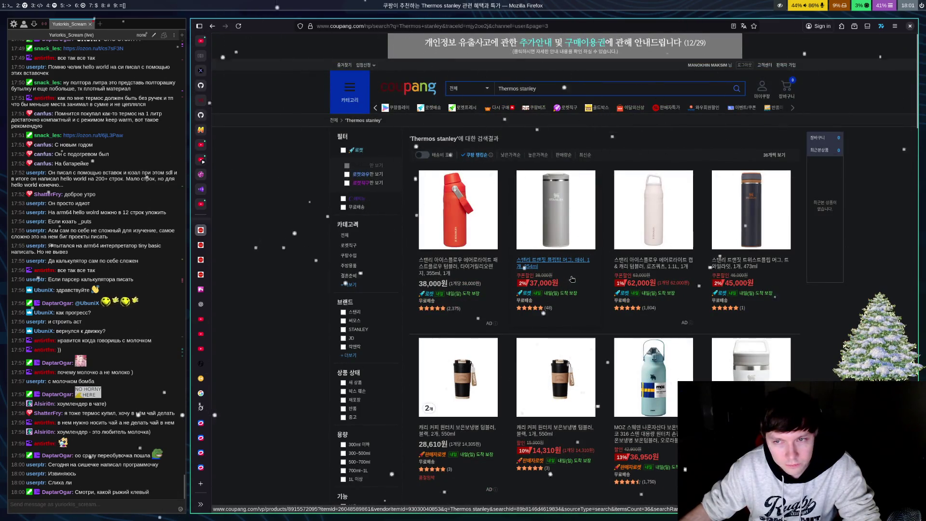
click(729, 267)
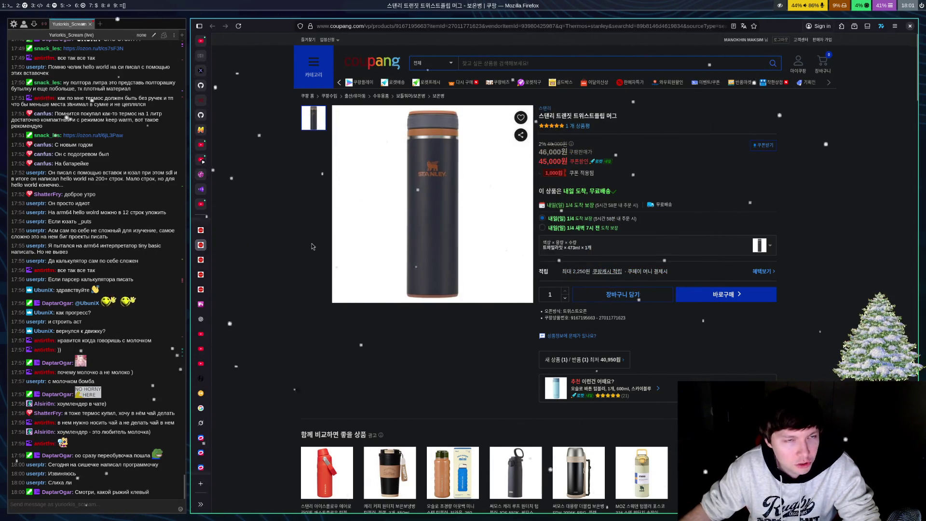
key(ctrl+w)
Step: Scroll down page 3 to the '같이 보면 좋은 상품' carousel and the pagination bar
scroll(688, 278, down, 6)
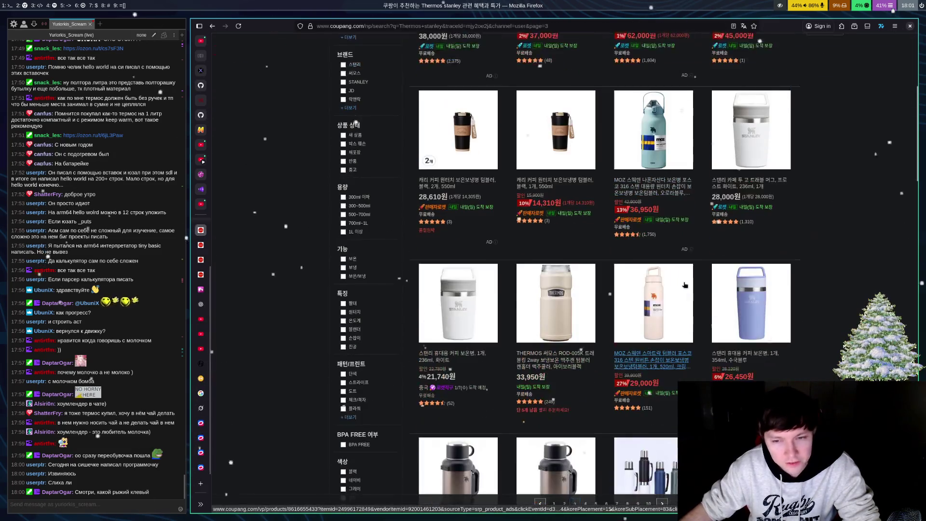
scroll(687, 282, down, 2)
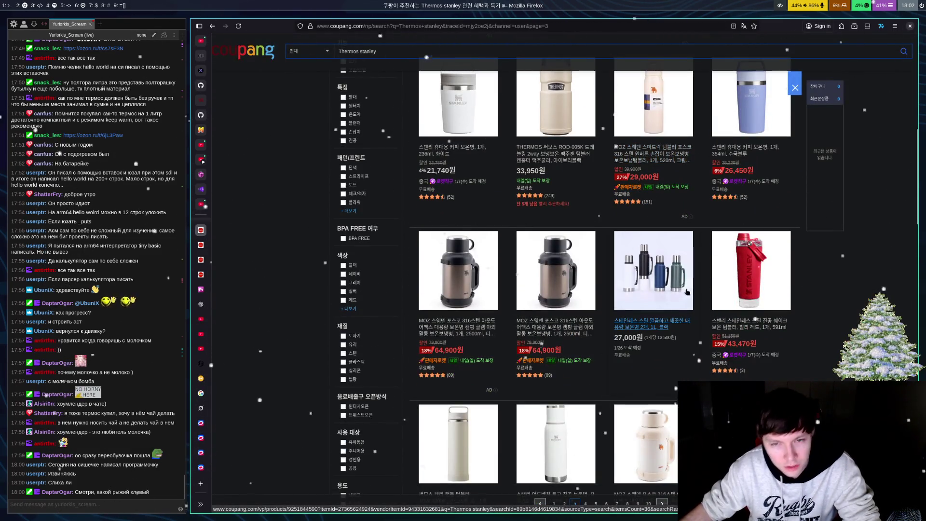
scroll(739, 303, up, 3)
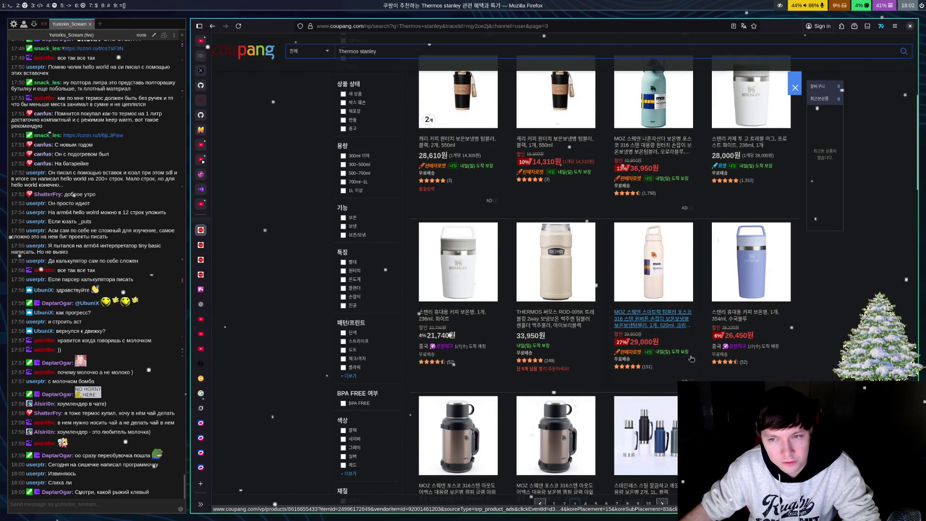
scroll(691, 359, down, 10)
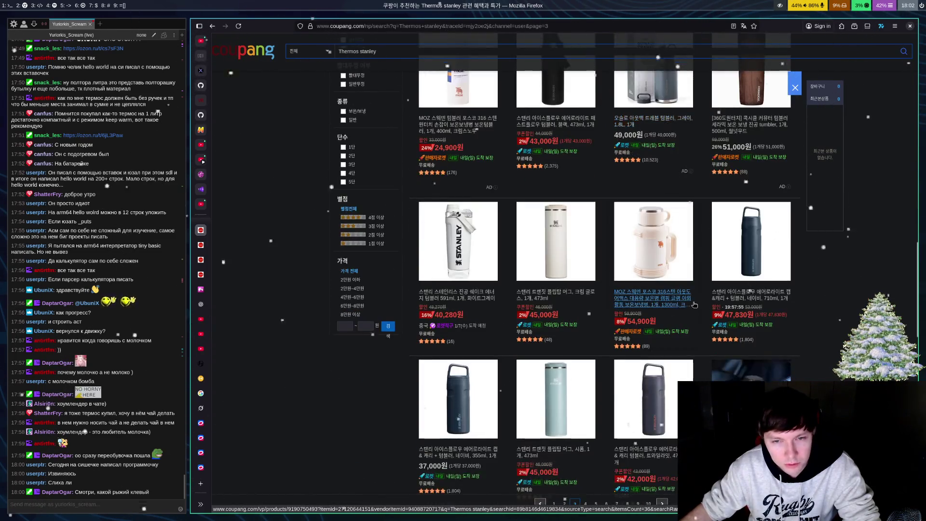
scroll(667, 279, down, 5)
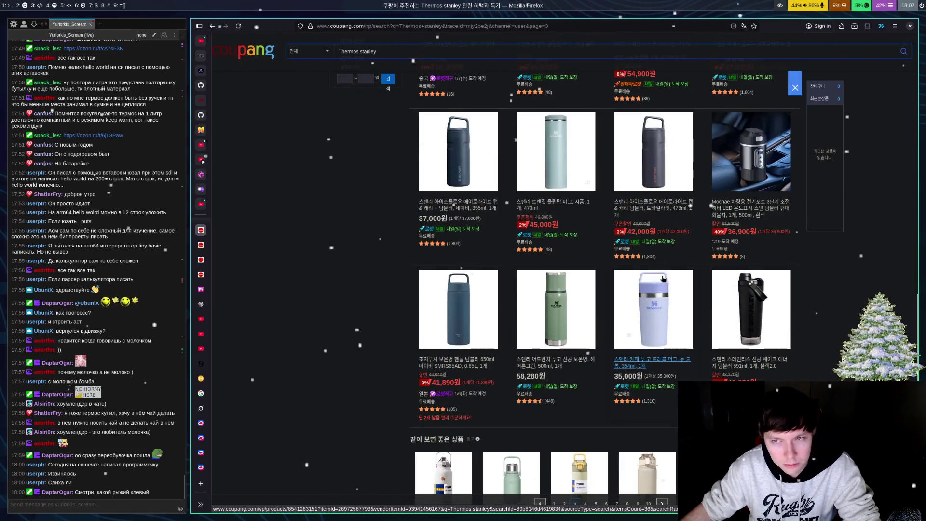
scroll(671, 282, down, 4)
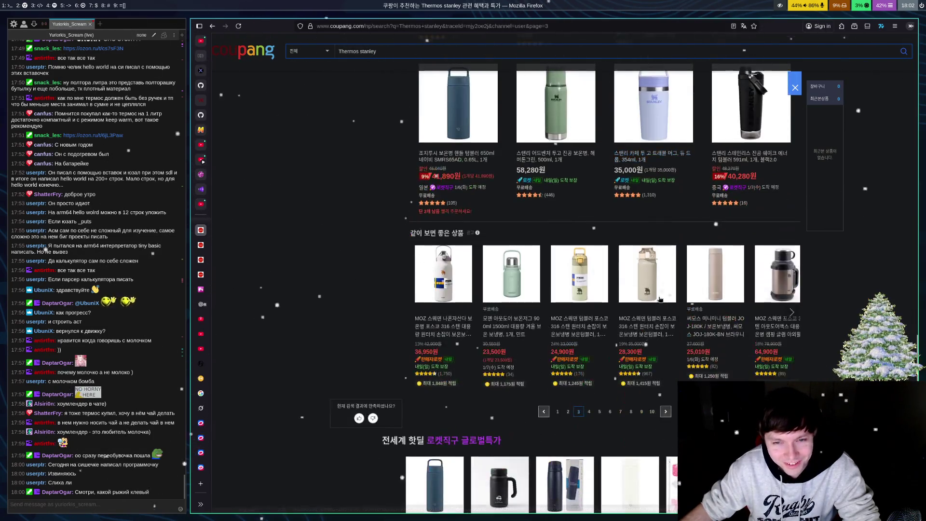
Step: Move to page 4 of the Thermos stanley results and scroll through its bottles
click(589, 411)
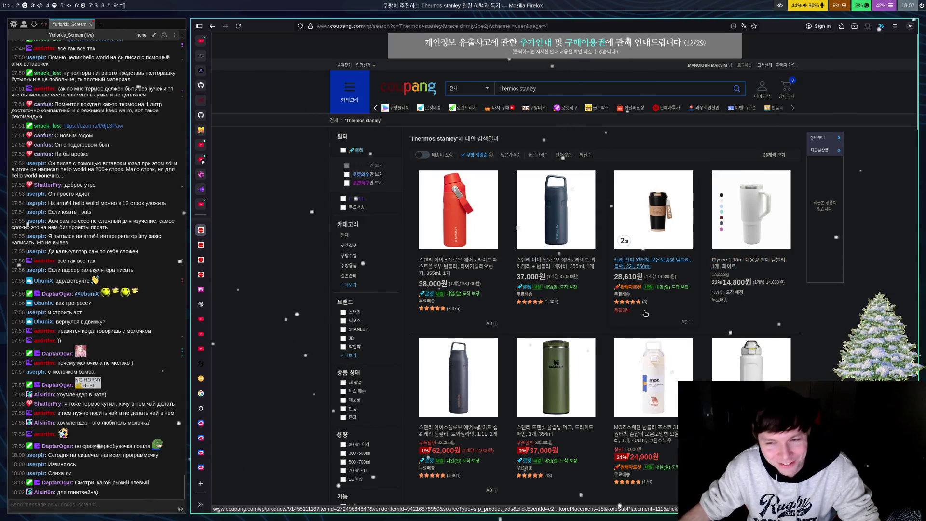
scroll(653, 258, down, 3)
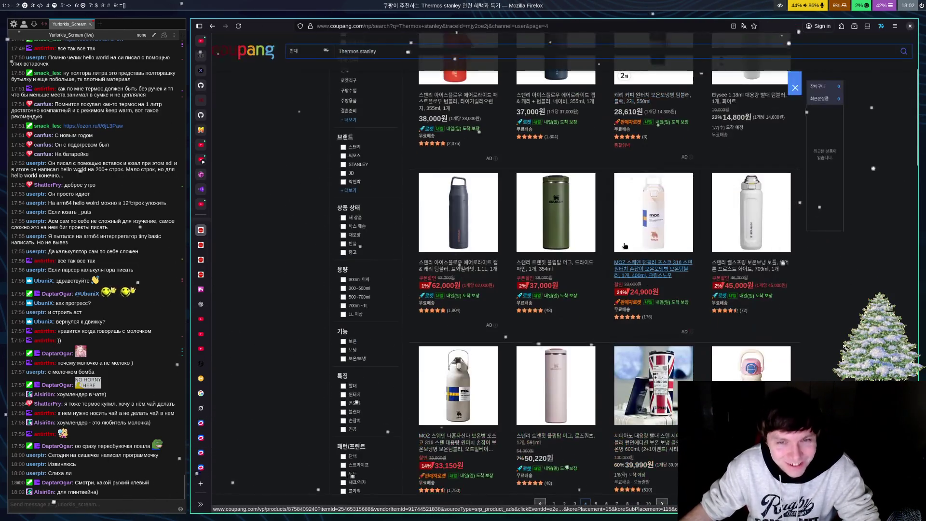
scroll(628, 329, down, 3)
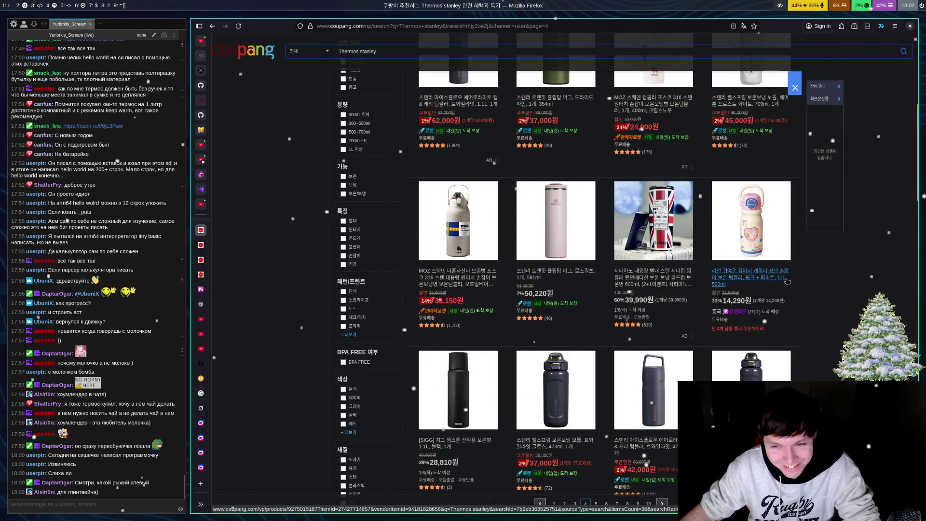
scroll(778, 273, down, 3)
scroll(767, 264, down, 4)
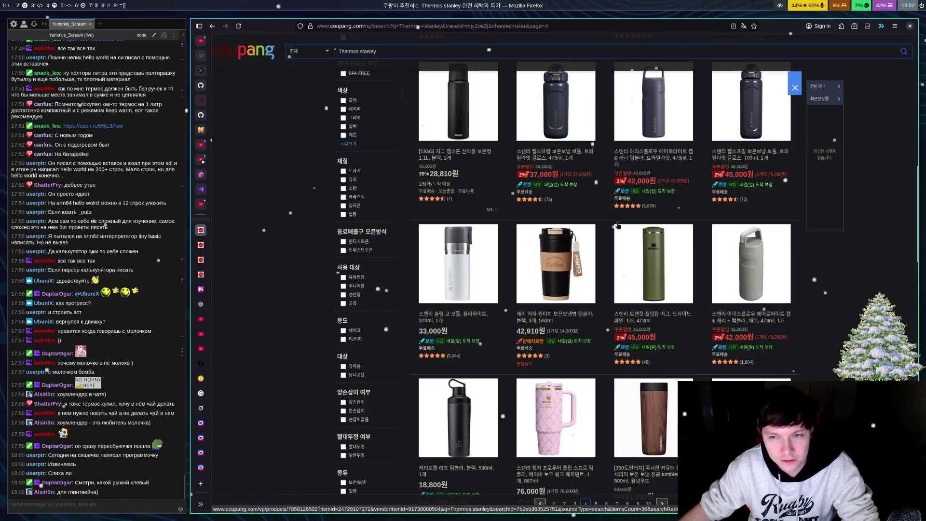
scroll(594, 219, down, 5)
scroll(606, 367, down, 5)
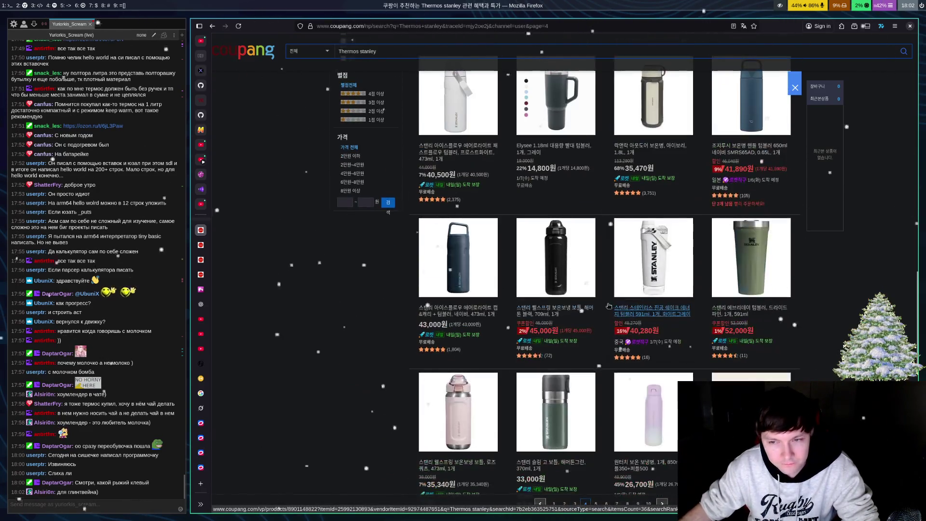
scroll(607, 367, down, 5)
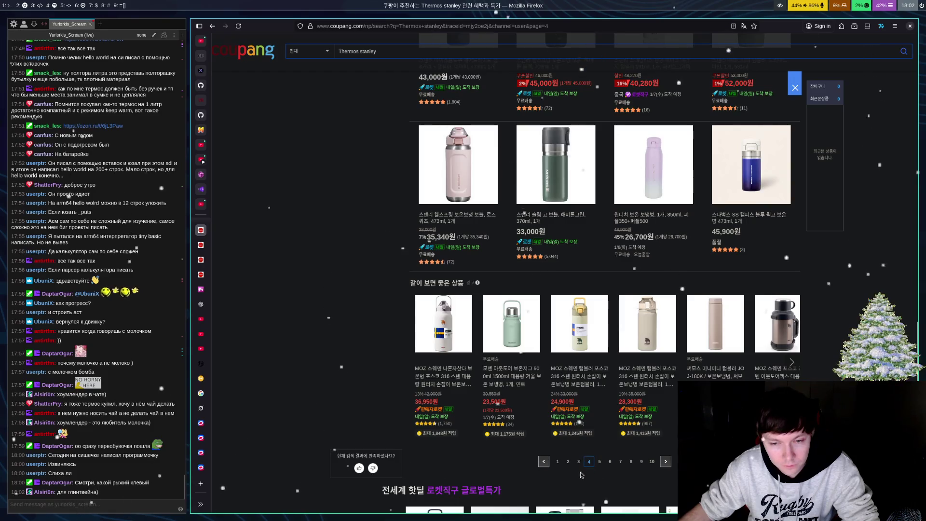
Step: Move to page 5 and browse its results, including the 29,000원 MOZ bottle
click(599, 461)
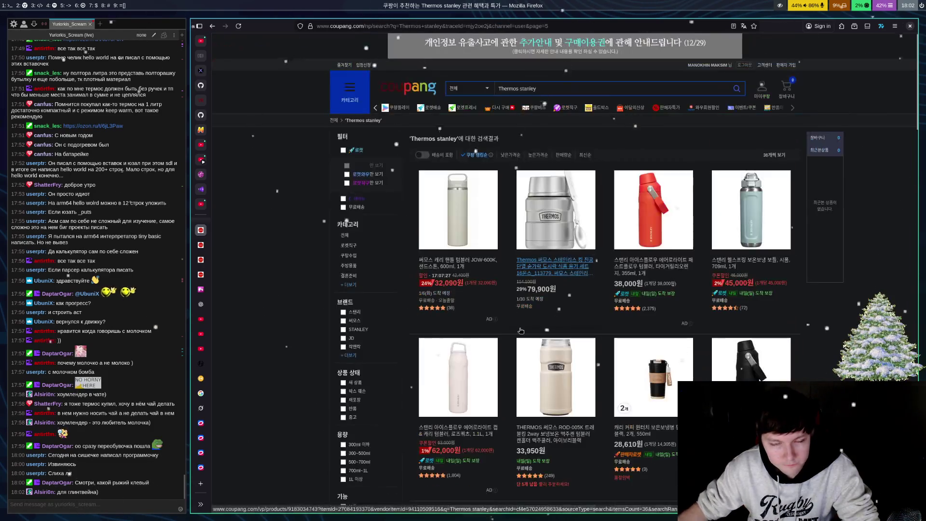
scroll(516, 261, down, 20)
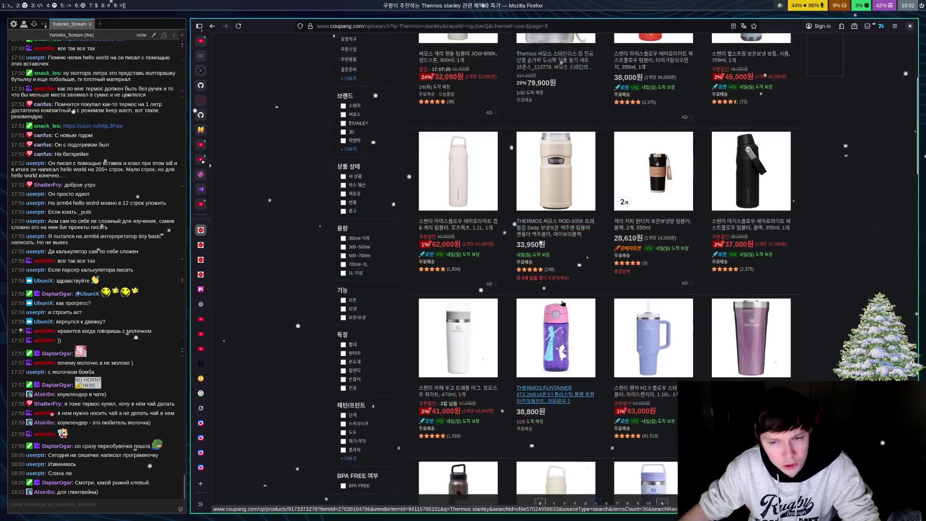
scroll(557, 301, down, 5)
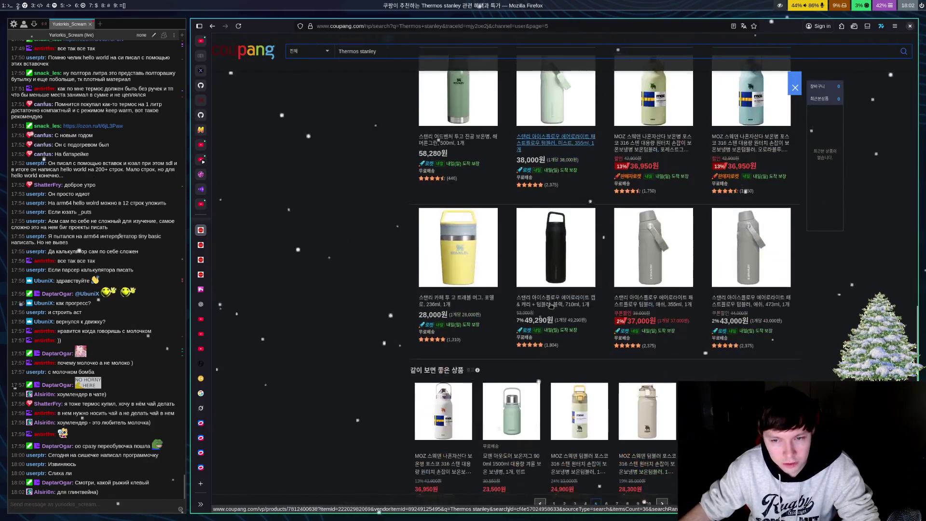
scroll(507, 217, up, 10)
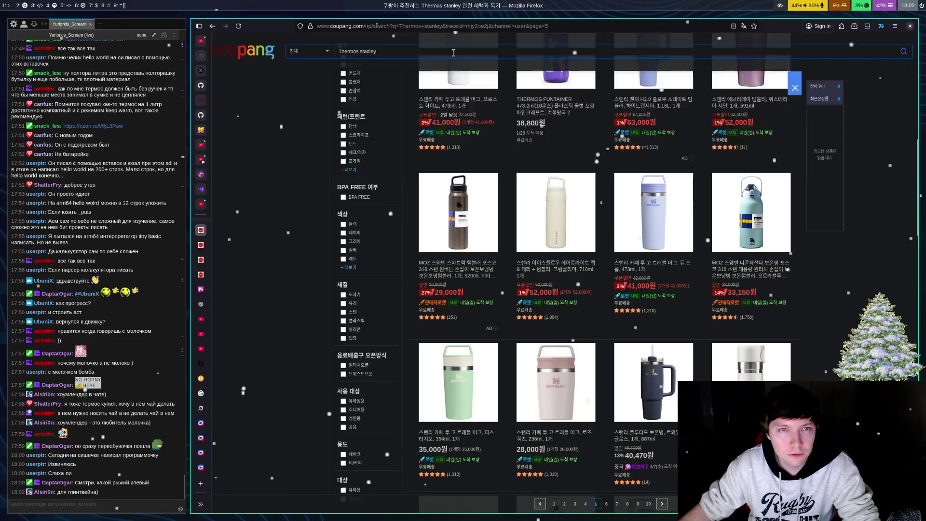
Step: Replace the query with the 'thermos hot water' suggestion and run the search
click(457, 50)
key(BackSpace)
key(BackSpace)
key(BackSpace)
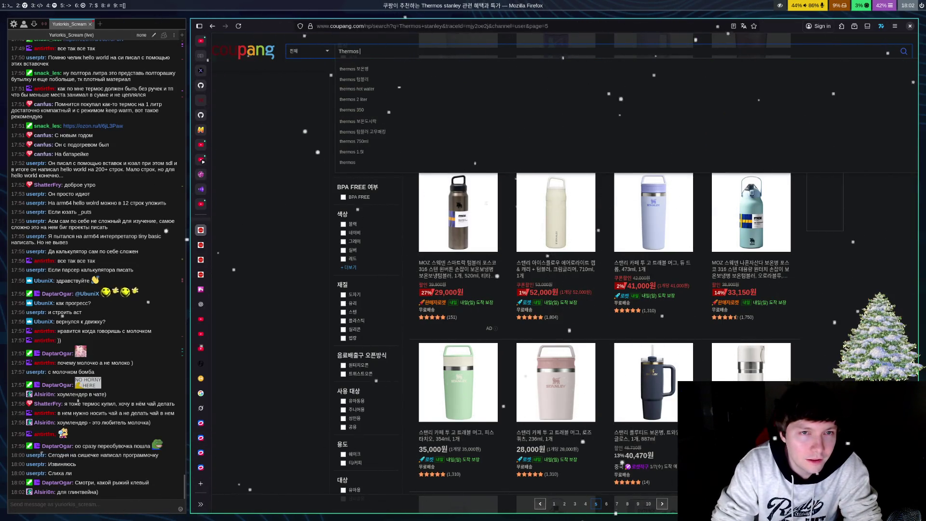
key(Down)
key(Down)
key(Down)
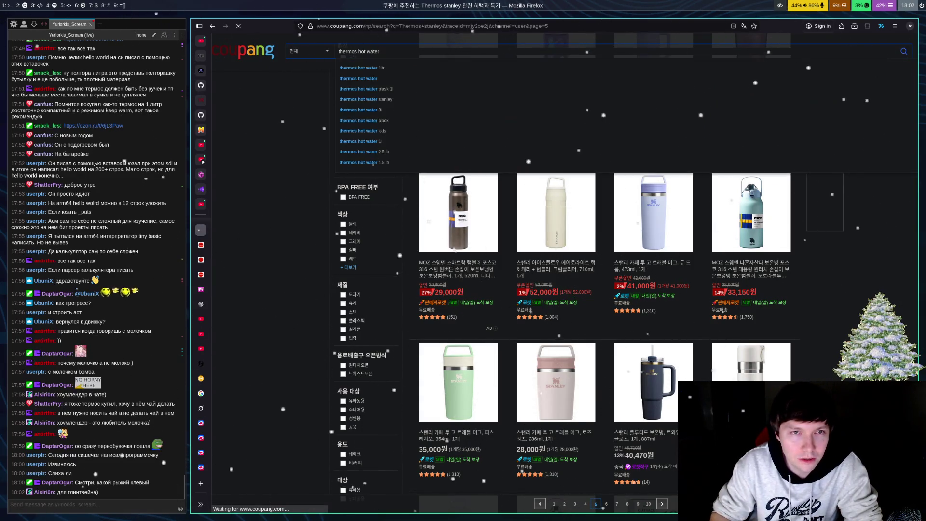
key(Return)
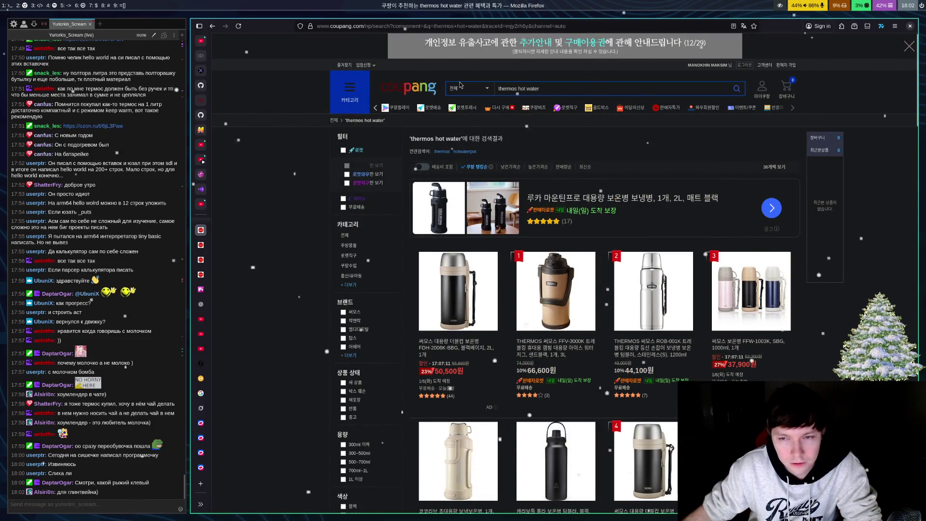
Step: Scroll the thermos hot water results, priced from 6,500원 to 82,900원
scroll(562, 188, down, 7)
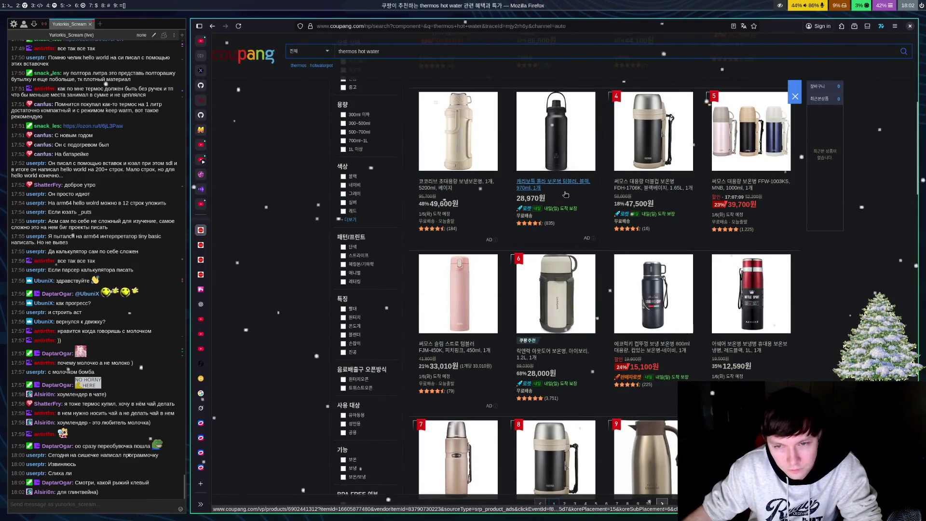
scroll(537, 260, down, 4)
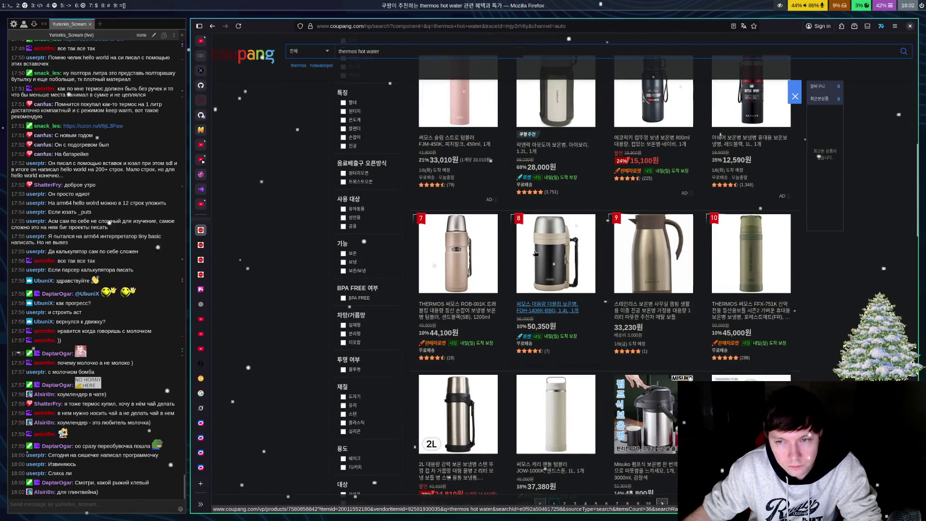
scroll(536, 253, down, 5)
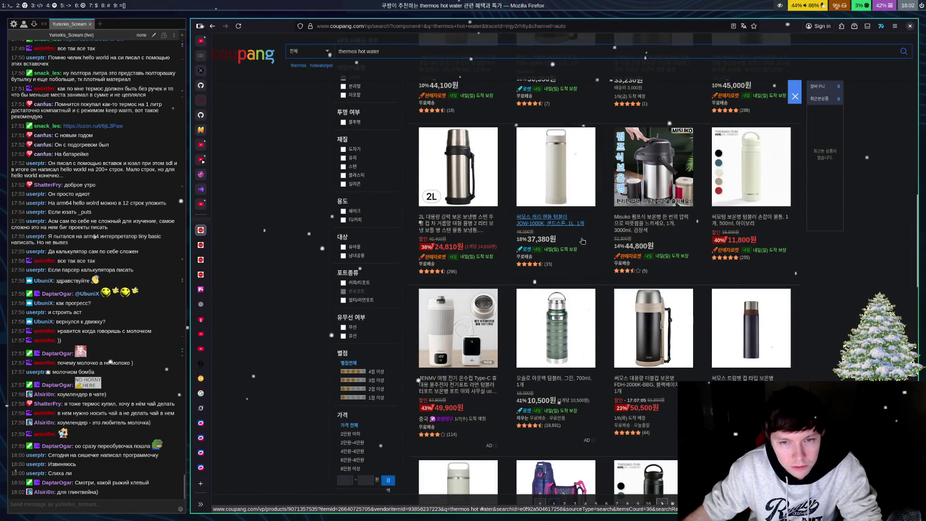
scroll(583, 241, down, 3)
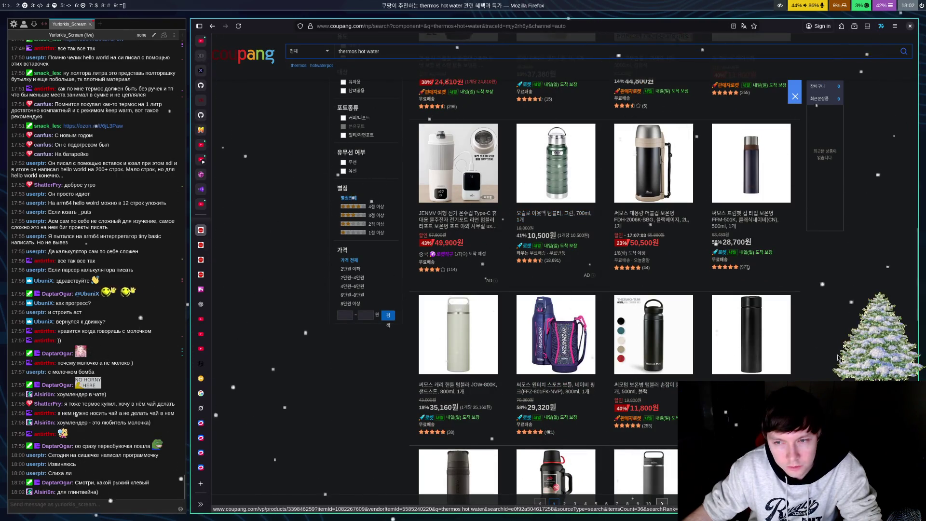
scroll(753, 333, down, 4)
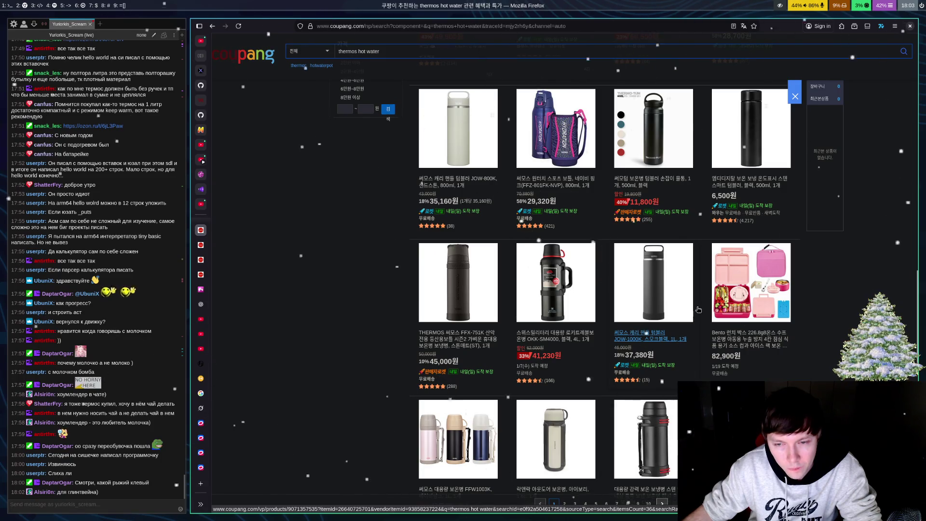
scroll(694, 310, down, 3)
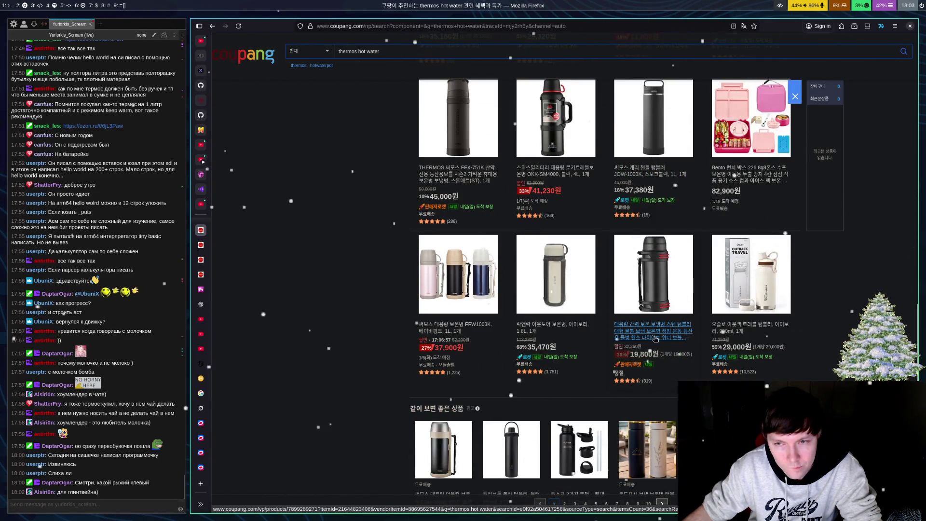
scroll(657, 336, up, 1)
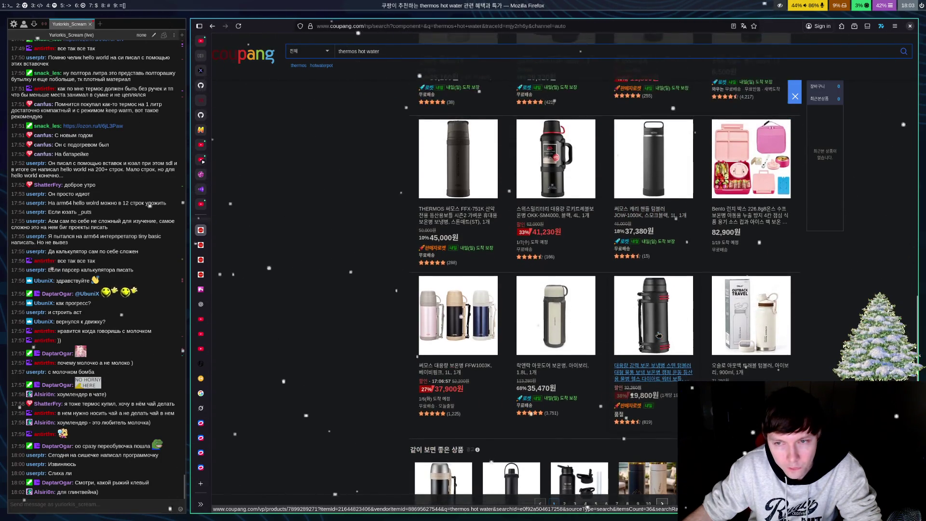
Step: Change the search from hot water to 'thermos tiger'
click(434, 53)
key(BackSpace)
key(BackSpace)
key(BackSpace)
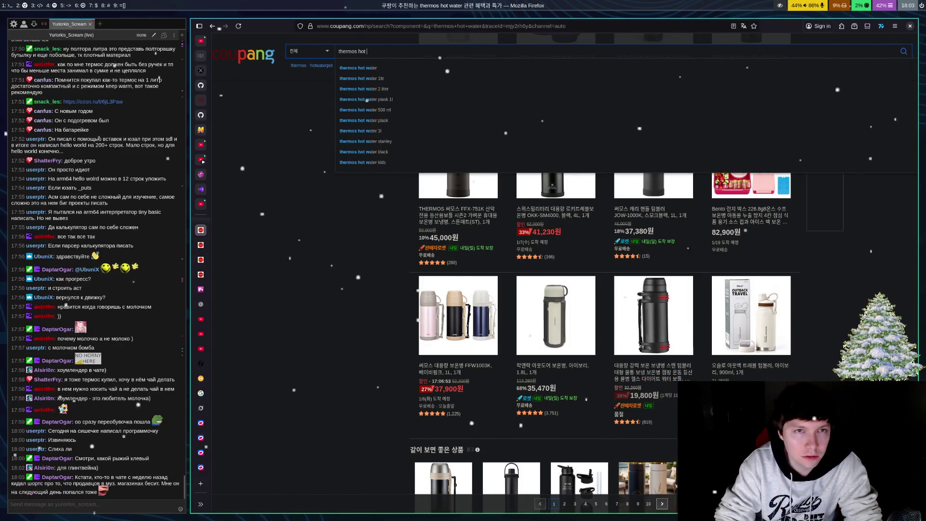
text(ger)
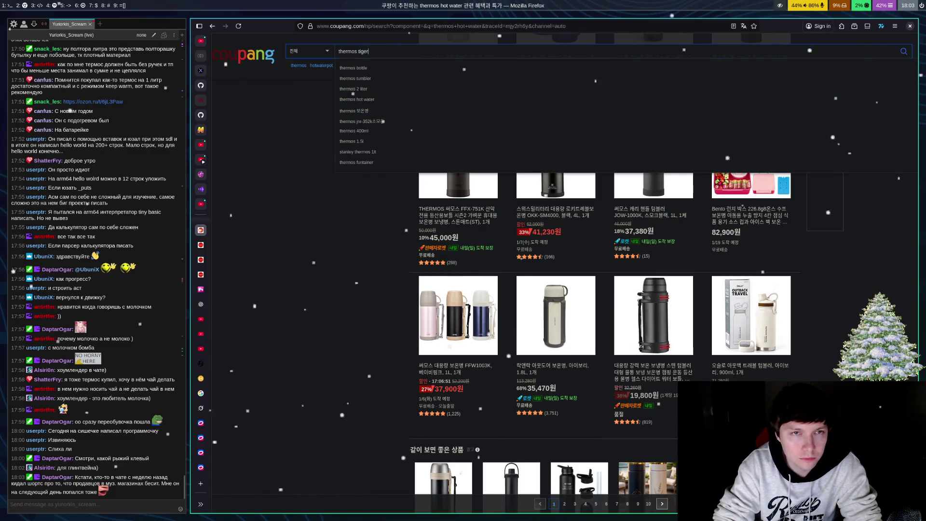
key(Return)
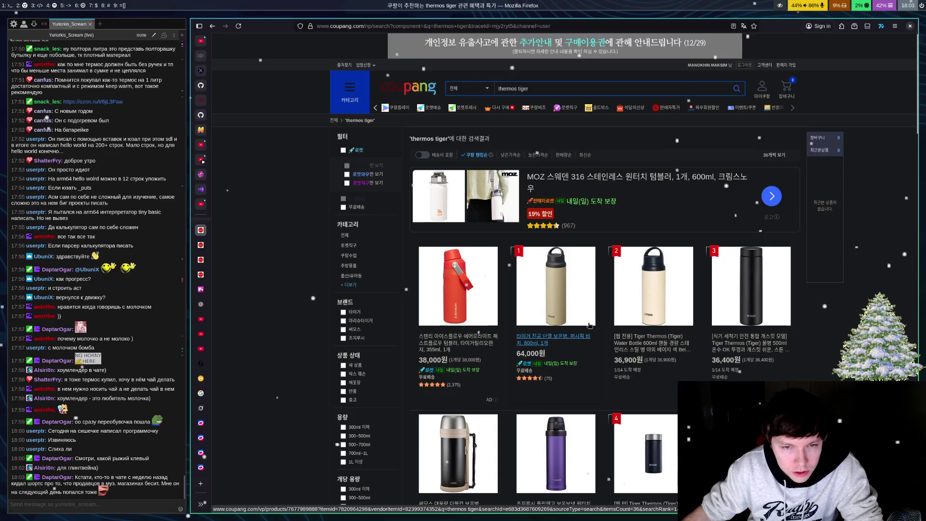
Step: Look at the Tiger MKR-W050CR bottle's page, then keep browsing the thermos tiger results
scroll(761, 375, down, 10)
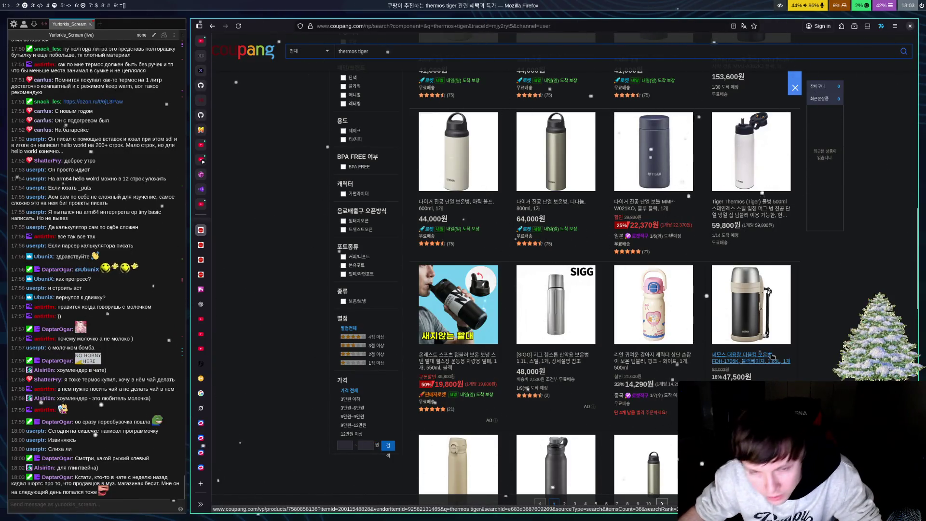
scroll(767, 356, down, 3)
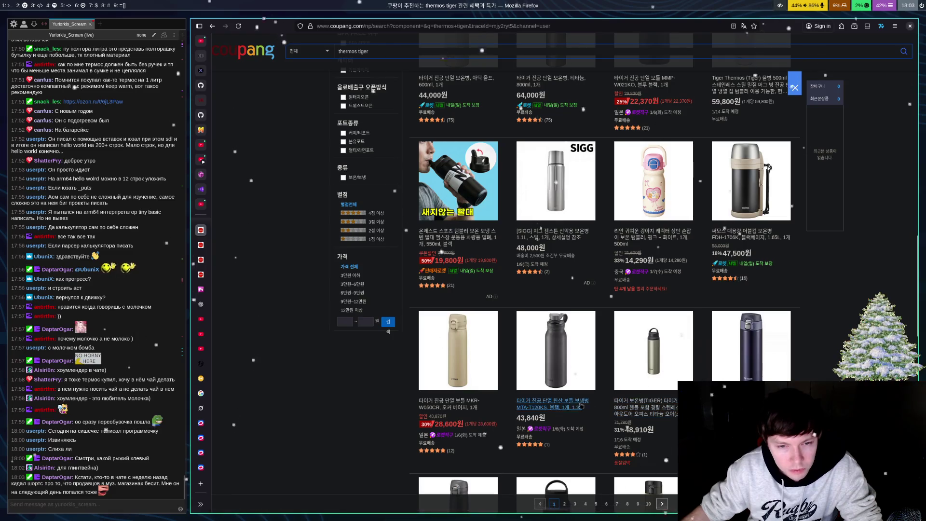
click(463, 410)
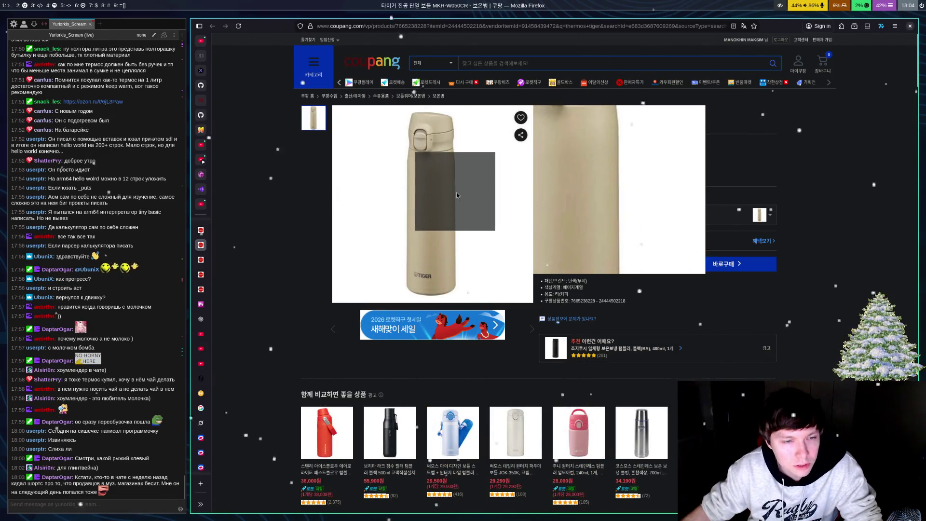
key(alt+Left)
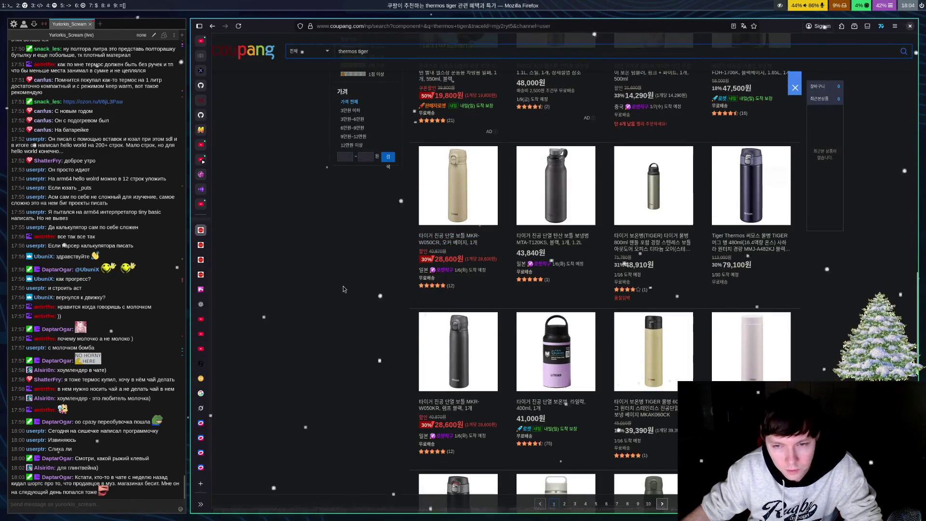
scroll(376, 276, down, 5)
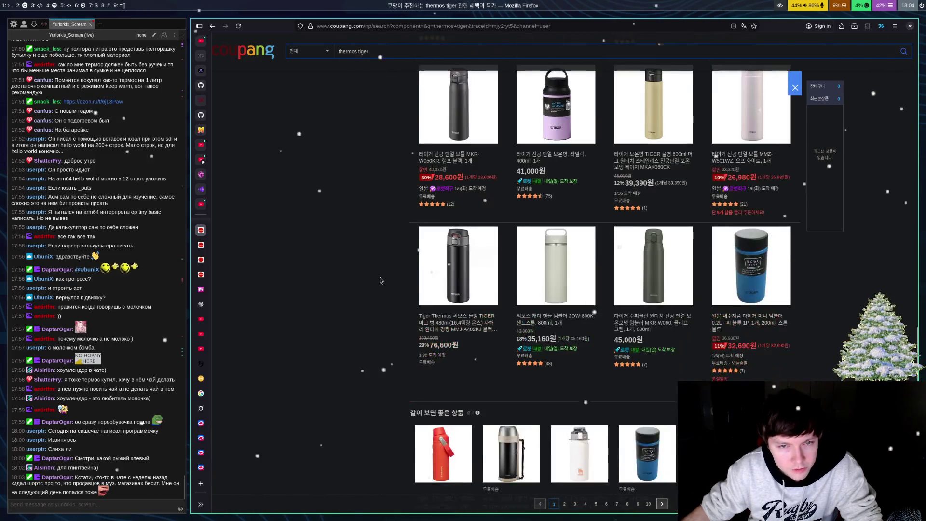
scroll(474, 52, down, 5)
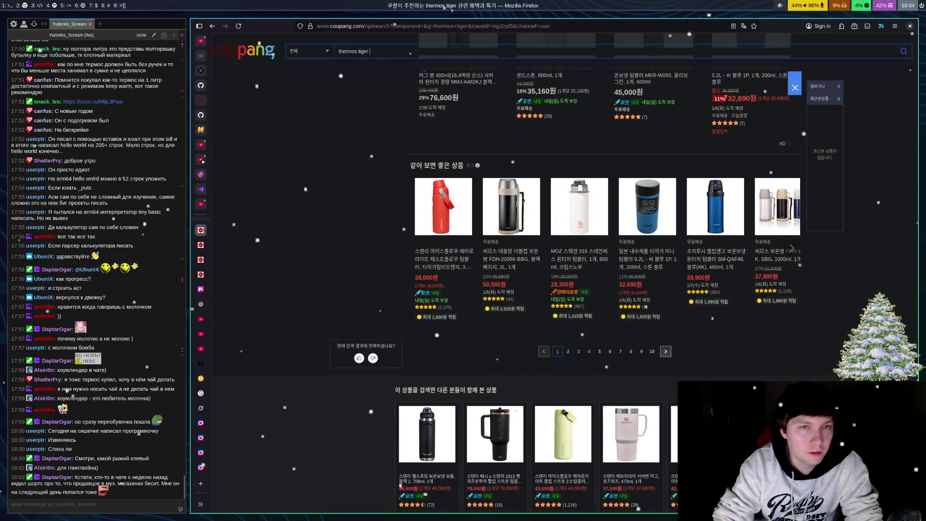
text(1l)
Step: Rerun the current thermos tiger 1l search and scroll its results
key(Return)
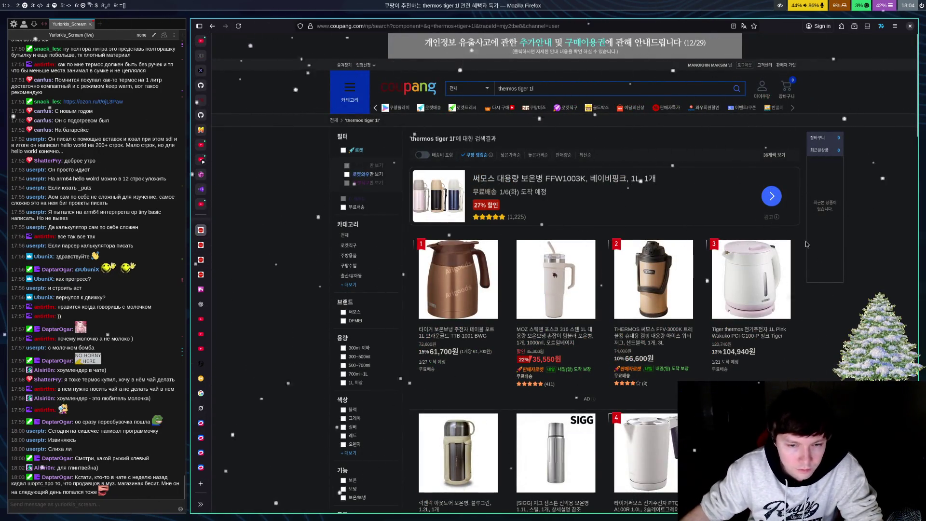
scroll(807, 244, down, 7)
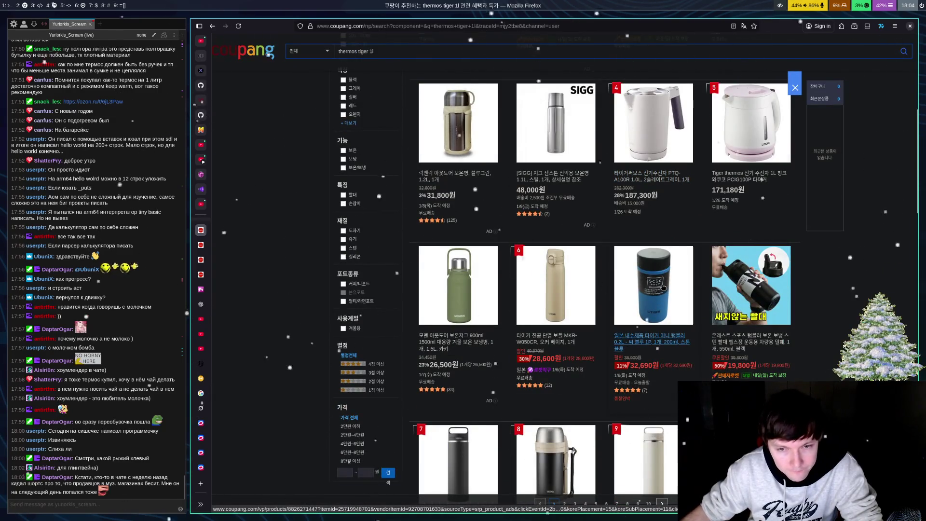
scroll(661, 285, down, 4)
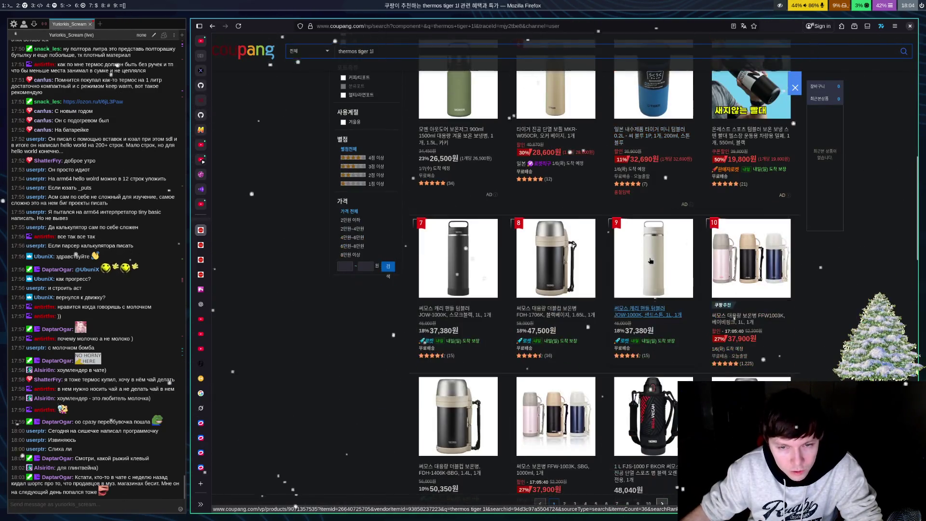
Step: Replace '1l' with '900' to search for 'thermos tiger 900'
click(446, 53)
key(BackSpace)
key(BackSpace)
text(9)
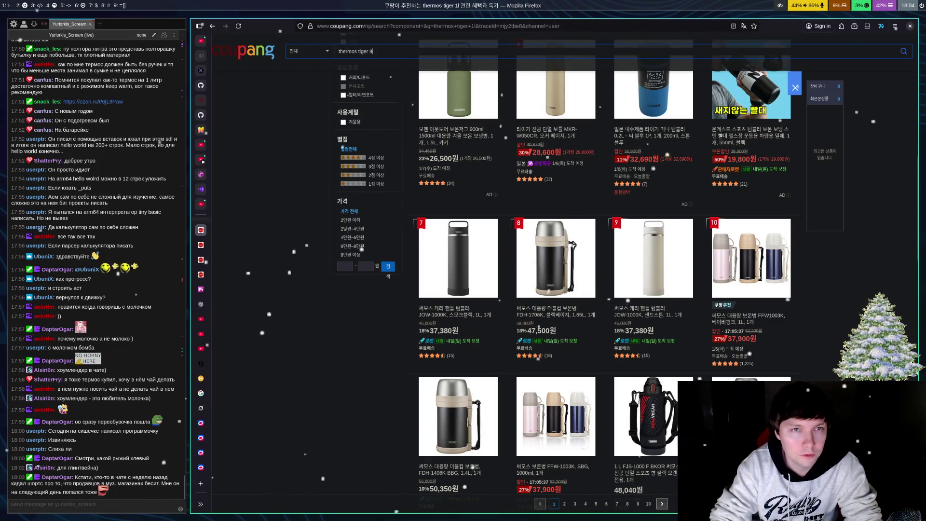
text(00)
key(Return)
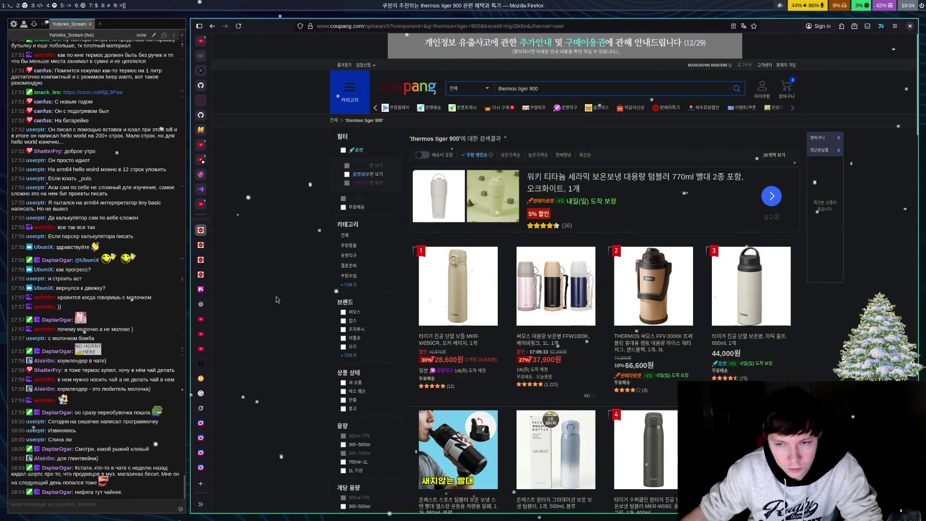
Step: Browse down the first page of thermos tiger 900 results
scroll(329, 300, down, 6)
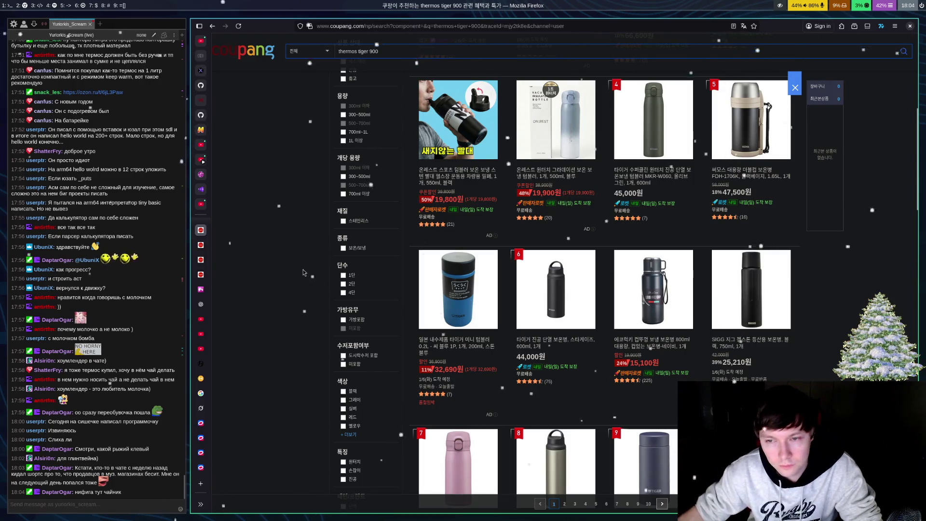
scroll(293, 249, down, 5)
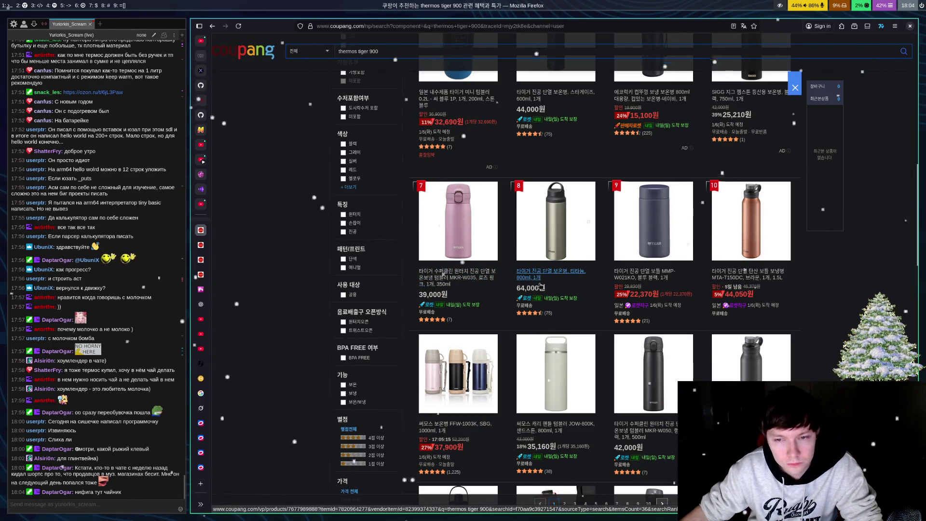
scroll(541, 286, up, 10)
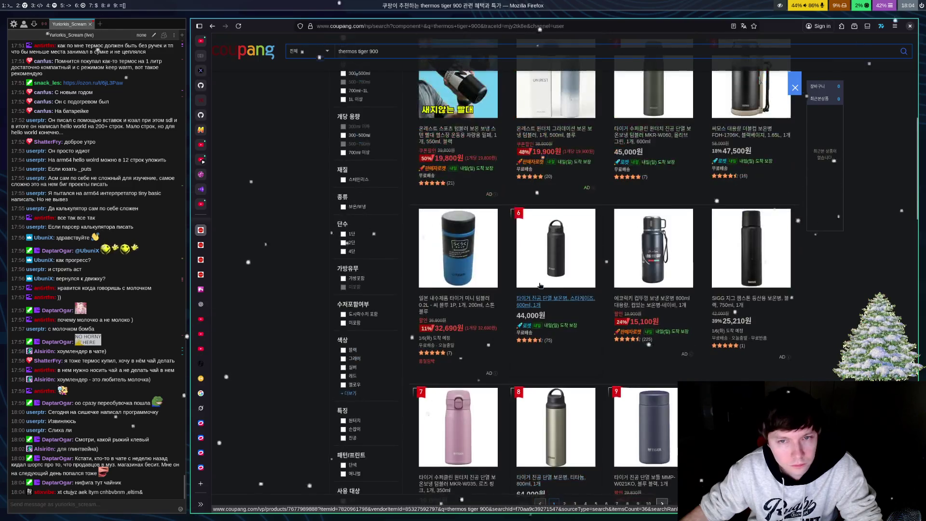
scroll(541, 285, down, 10)
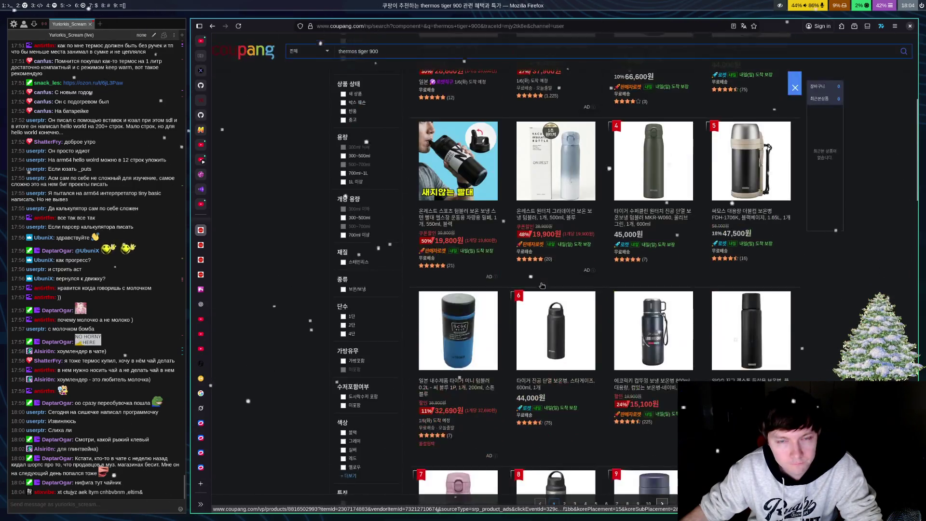
scroll(543, 285, down, 3)
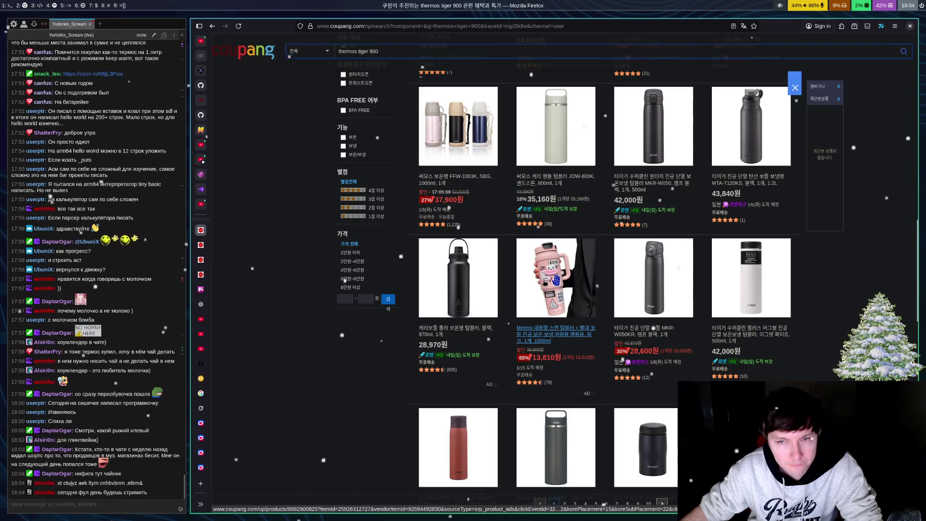
scroll(544, 283, down, 3)
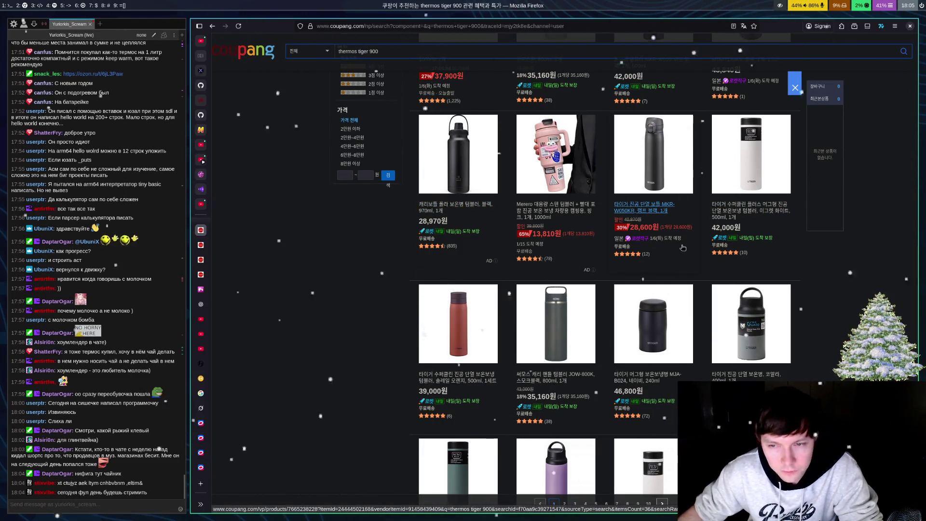
scroll(695, 258, down, 5)
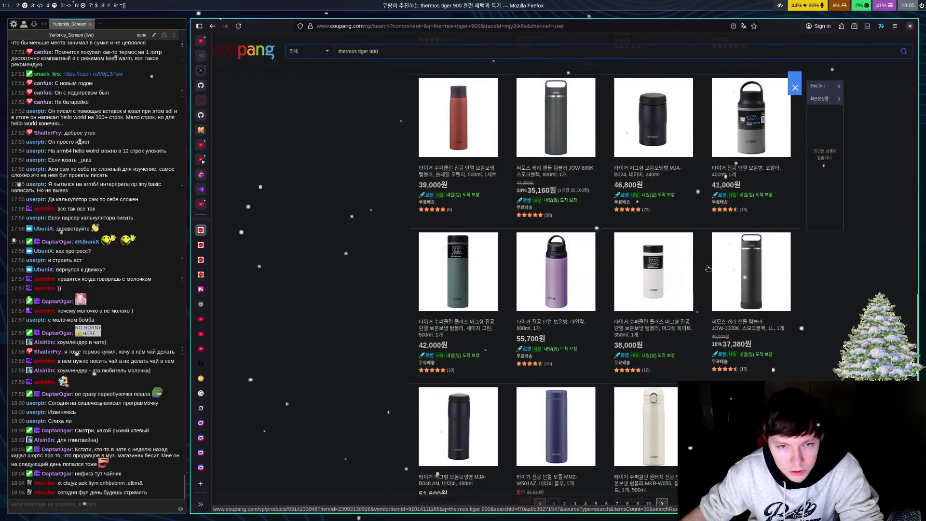
Step: Finish looking over page 1 of the thermos tiger 900 results and move to page 2
scroll(619, 302, up, 5)
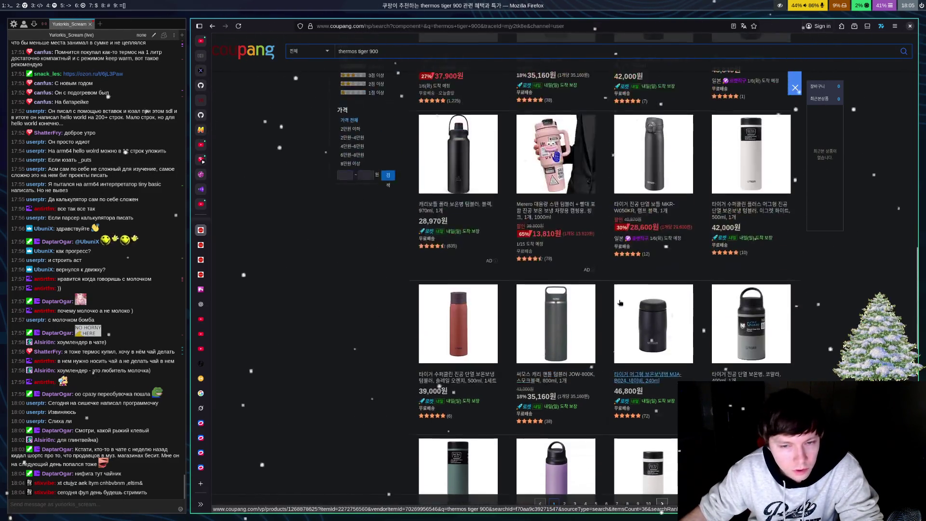
scroll(620, 303, up, 15)
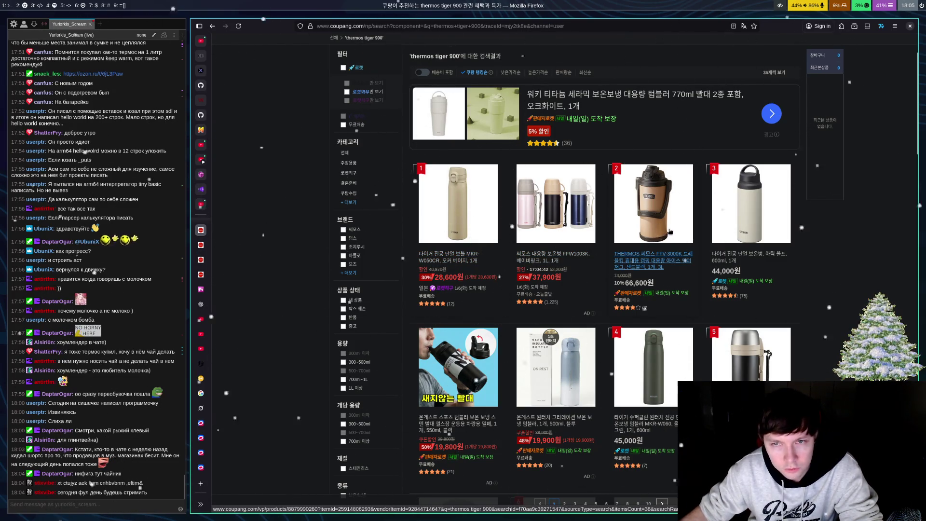
scroll(670, 232, down, 10)
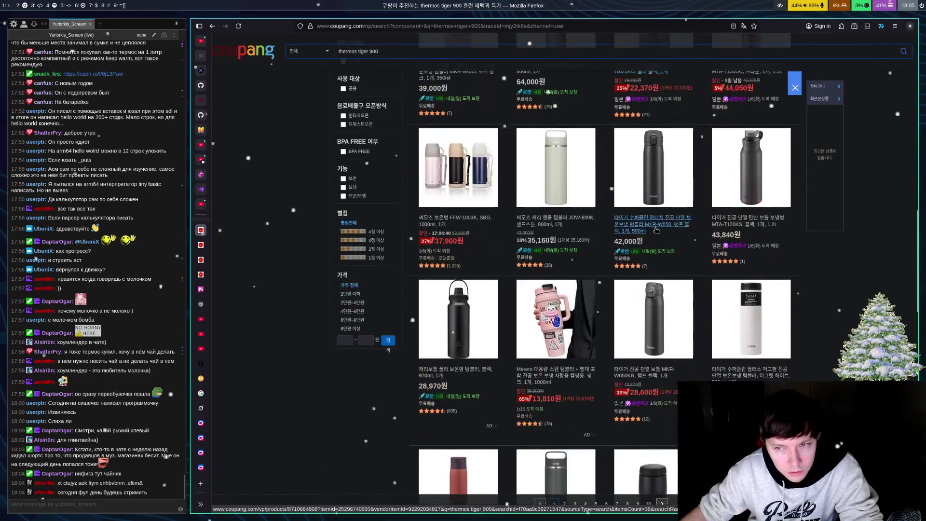
scroll(653, 222, down, 3)
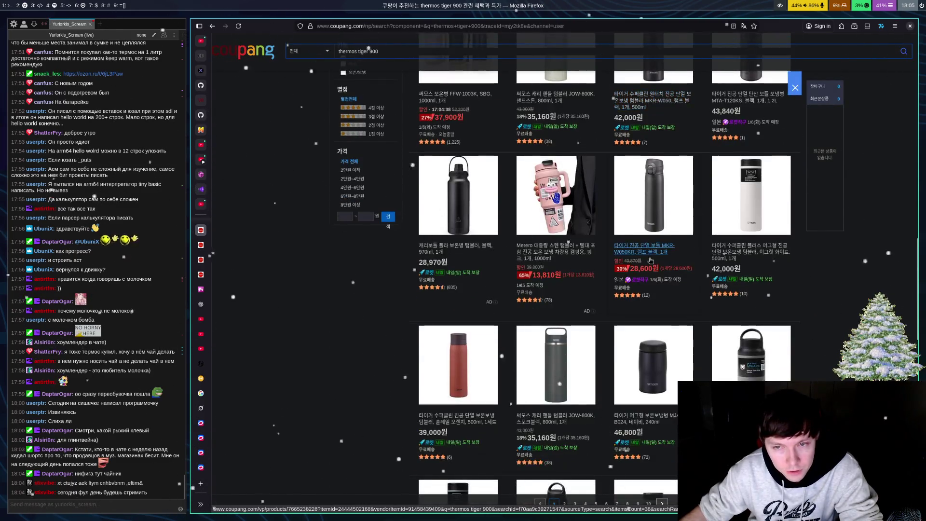
scroll(644, 236, down, 5)
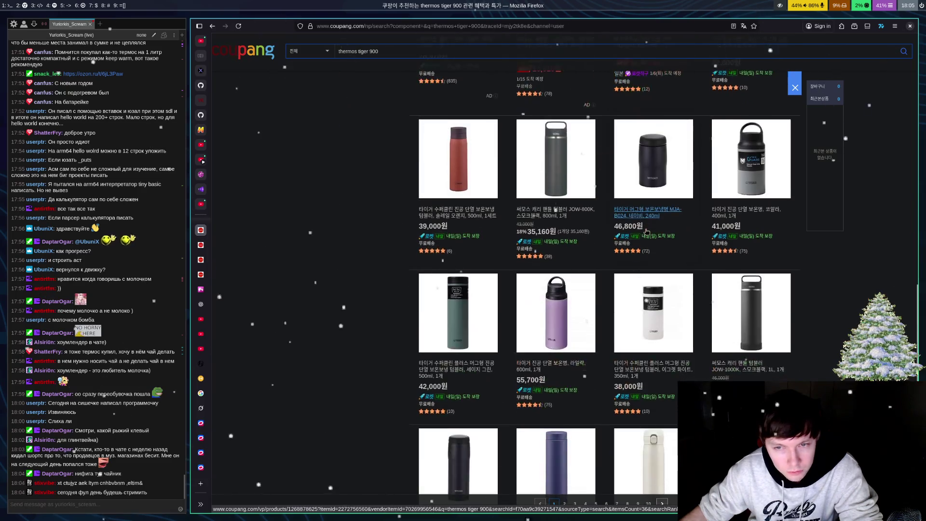
scroll(551, 335, down, 4)
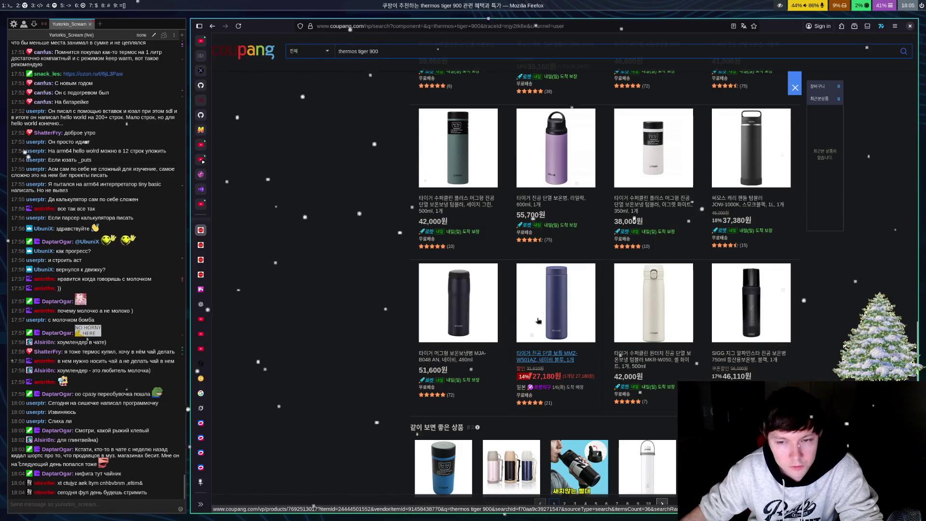
scroll(539, 319, up, 15)
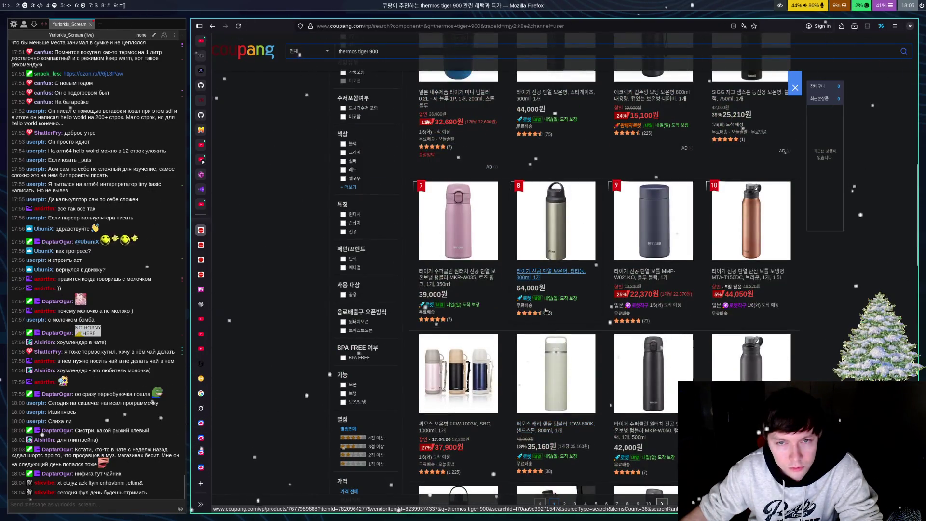
scroll(546, 284, down, 15)
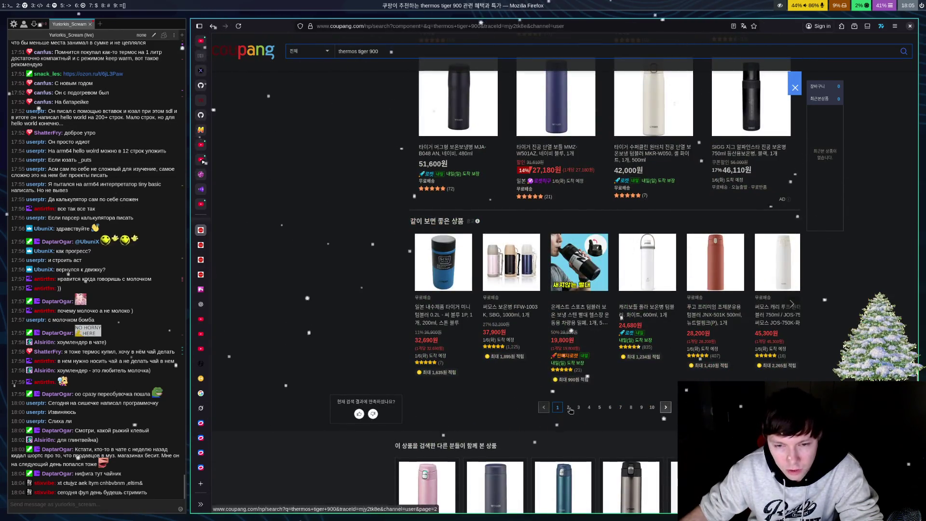
click(568, 407)
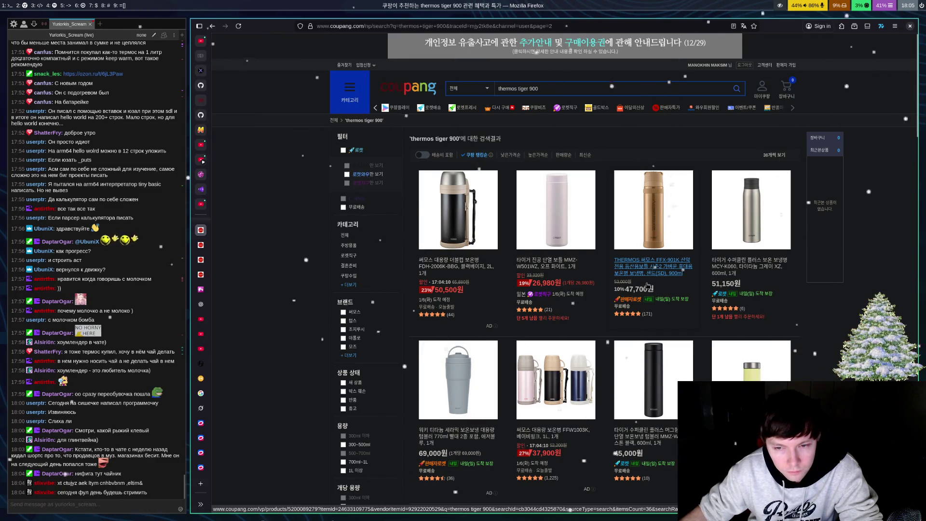
Step: Scroll page 2 down to the 44,100원 THERMOS ROB-001K and 33,000원 Tiger MMP-W020
scroll(647, 286, down, 3)
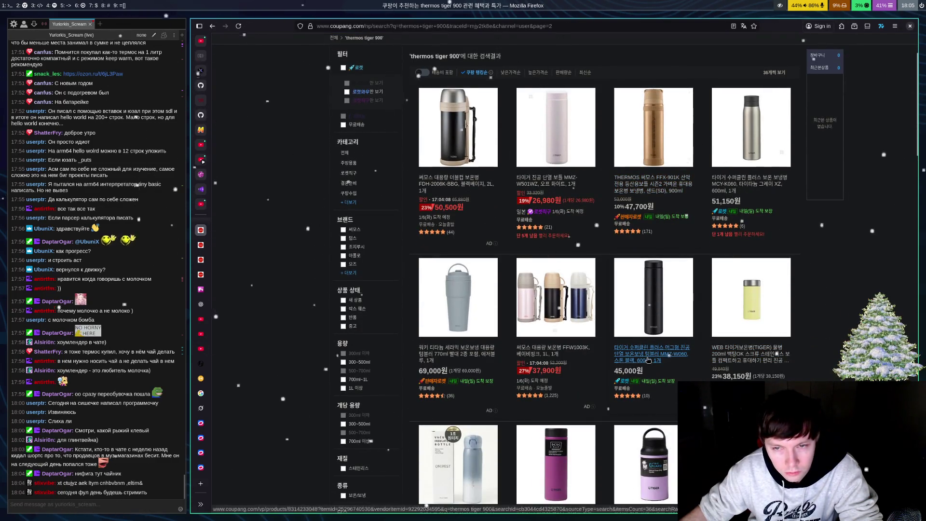
scroll(656, 358, down, 3)
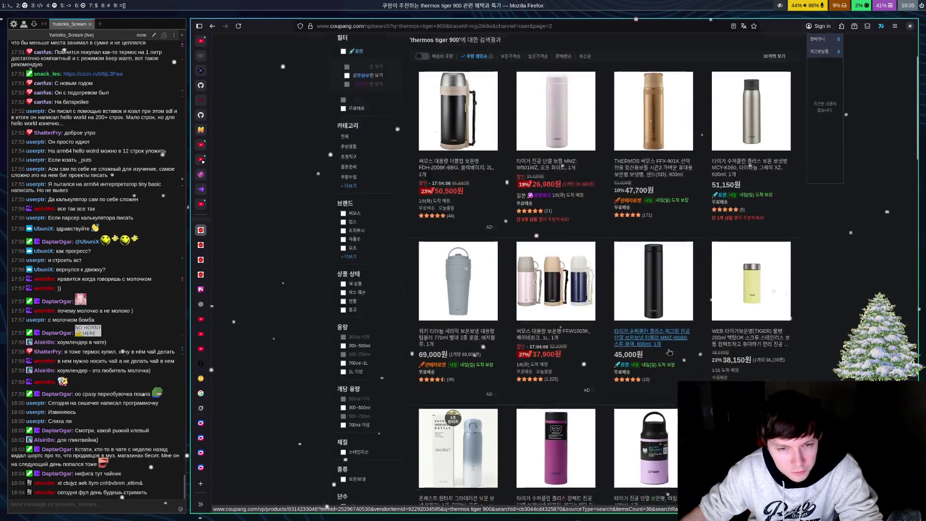
scroll(668, 355, down, 3)
scroll(666, 355, down, 3)
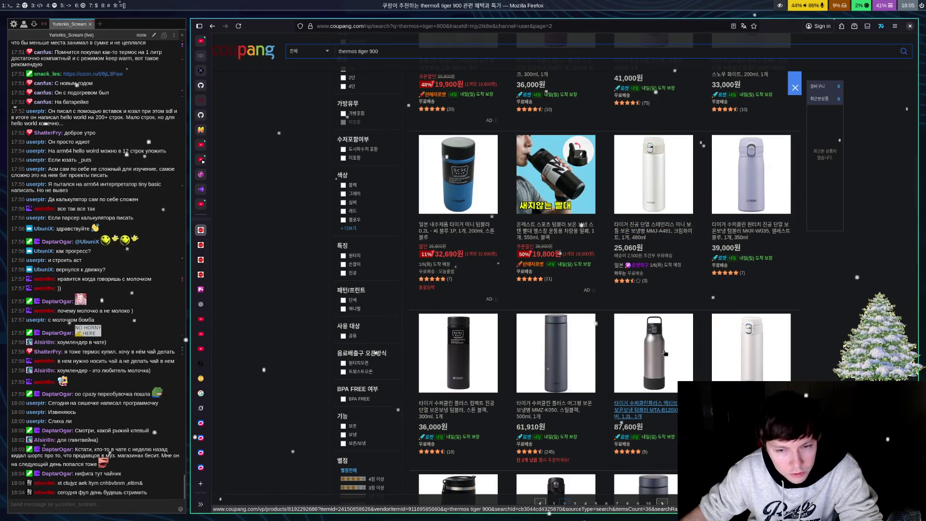
scroll(664, 352, down, 2)
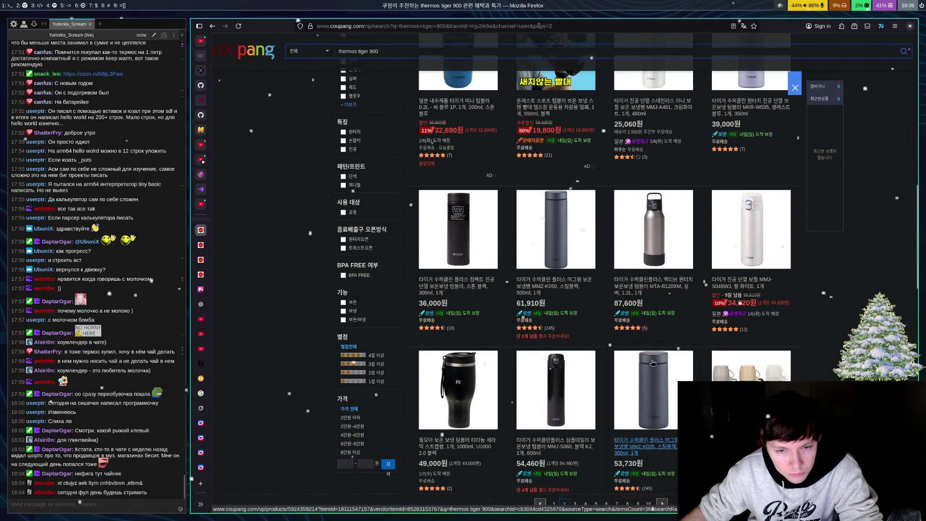
scroll(639, 348, down, 2)
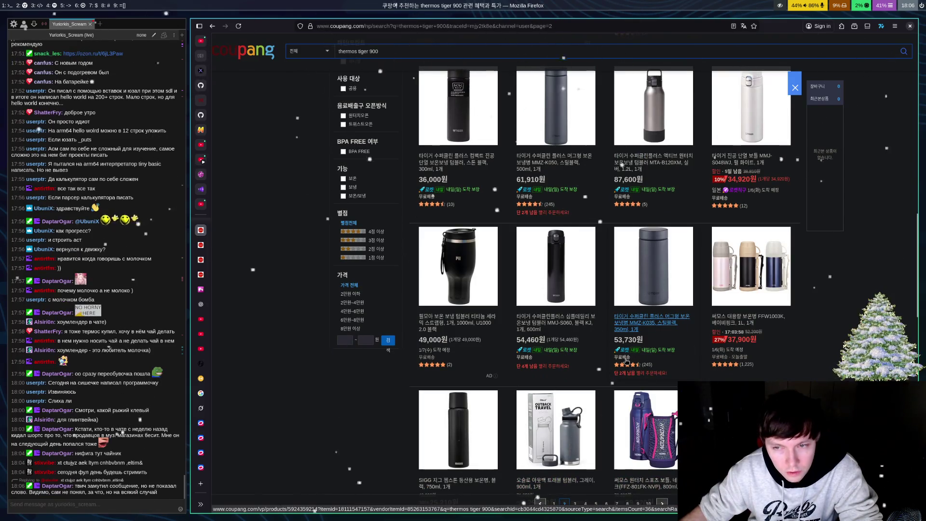
scroll(626, 361, down, 3)
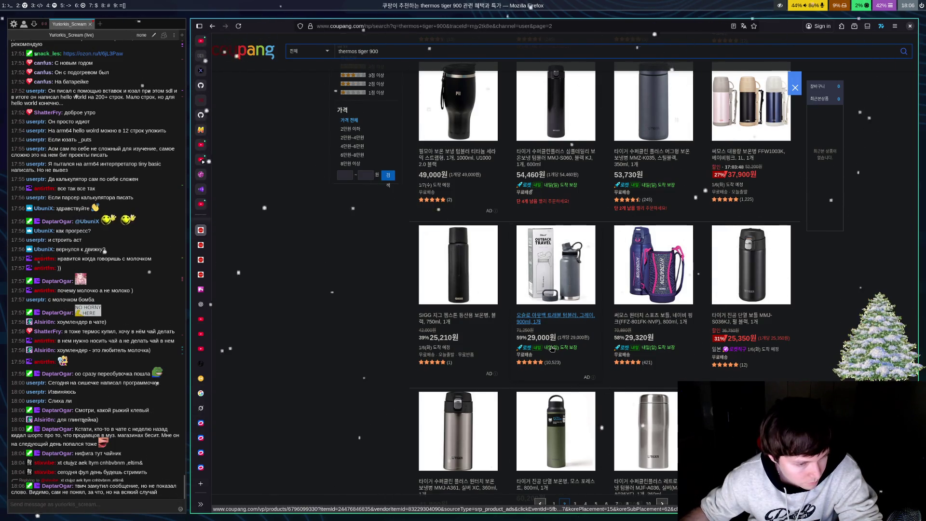
scroll(386, 308, down, 4)
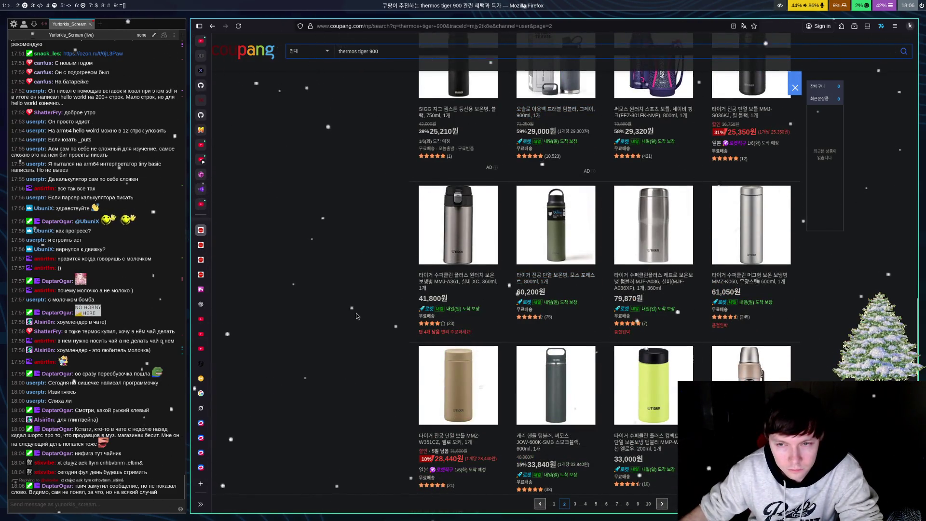
scroll(493, 327, down, 3)
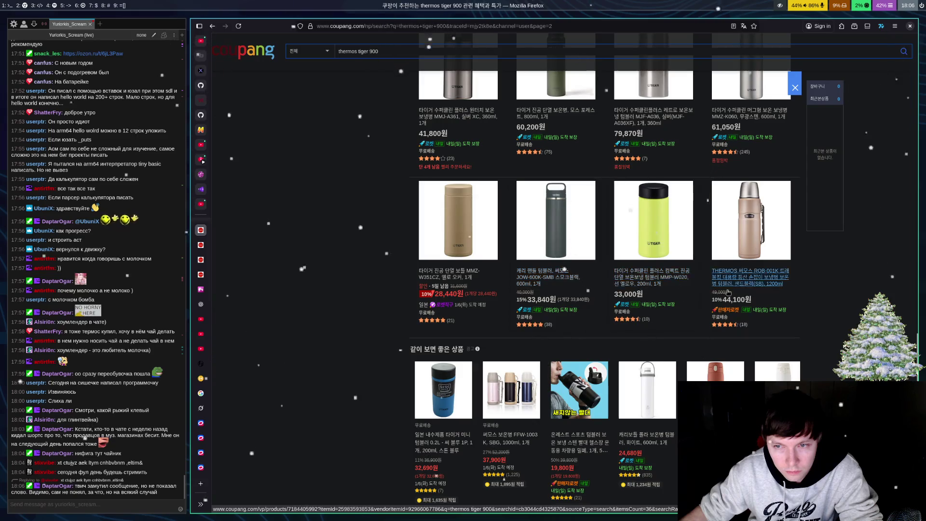
scroll(703, 258, down, 3)
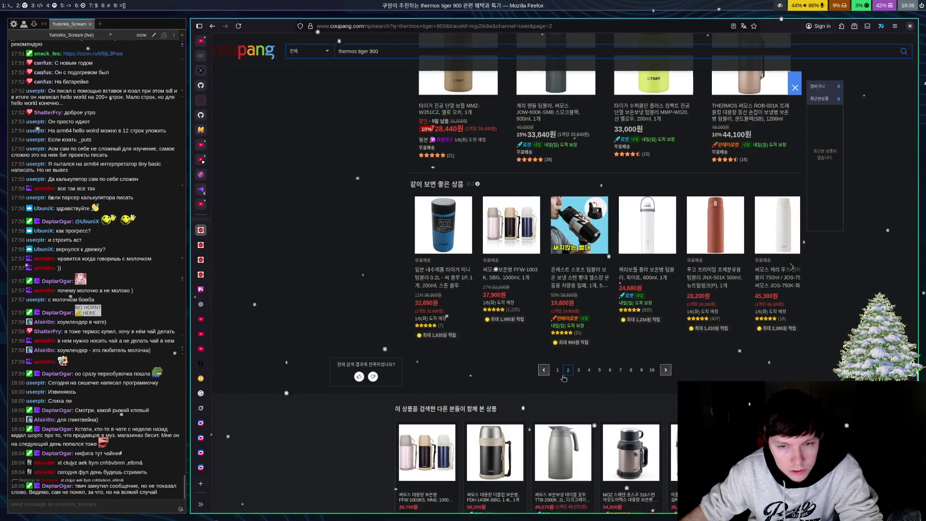
Step: Open page 3 of the thermos tiger 900 results and scroll through it
click(579, 373)
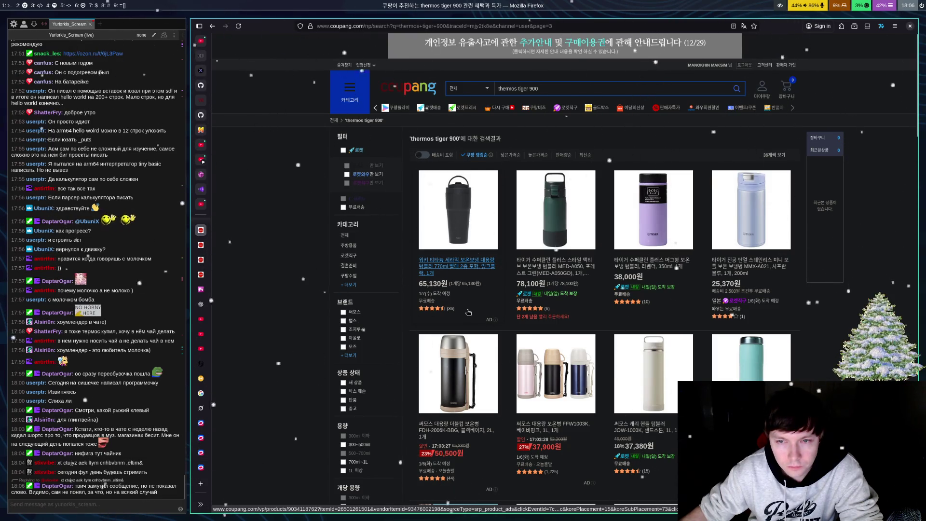
scroll(662, 278, down, 3)
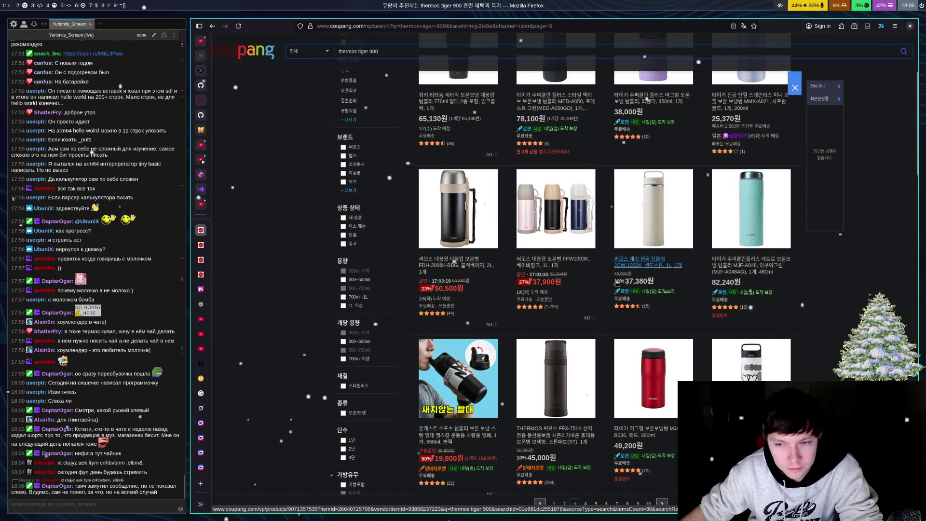
scroll(622, 303, down, 3)
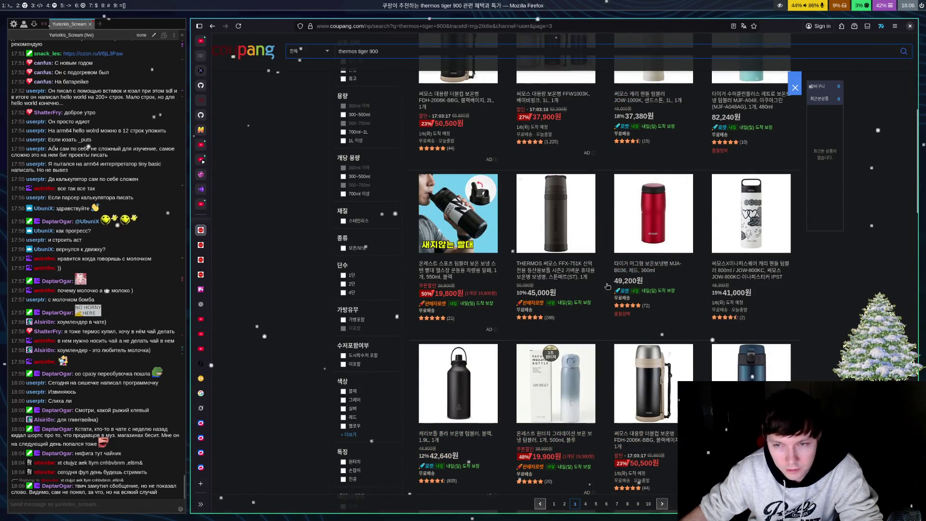
scroll(606, 283, down, 2)
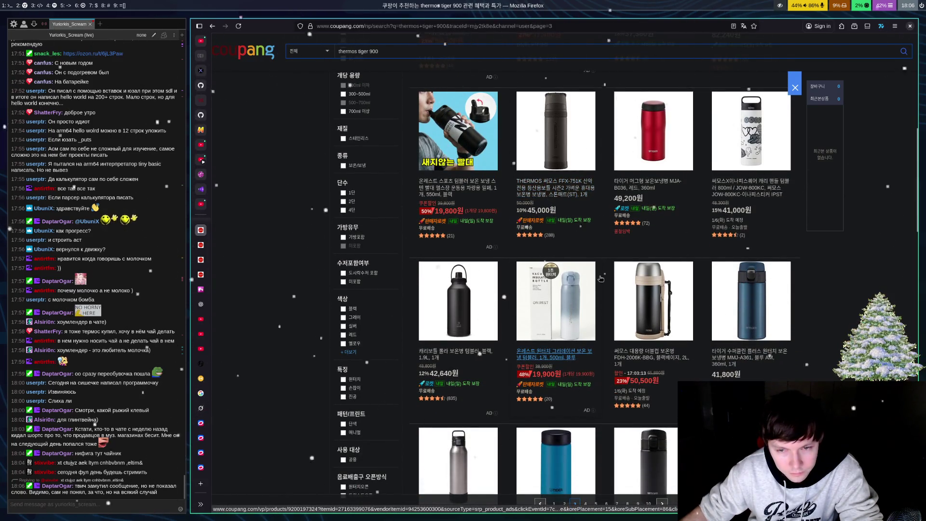
scroll(601, 279, down, 3)
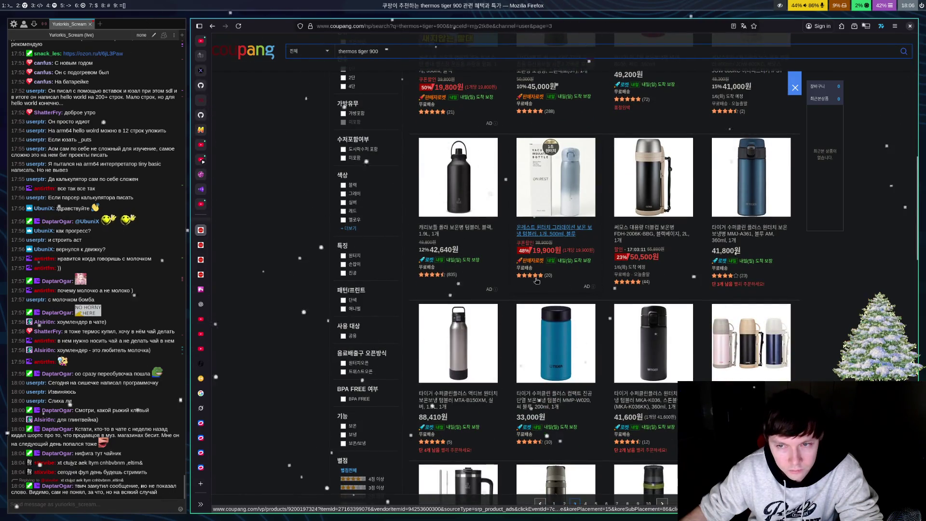
scroll(497, 329, down, 3)
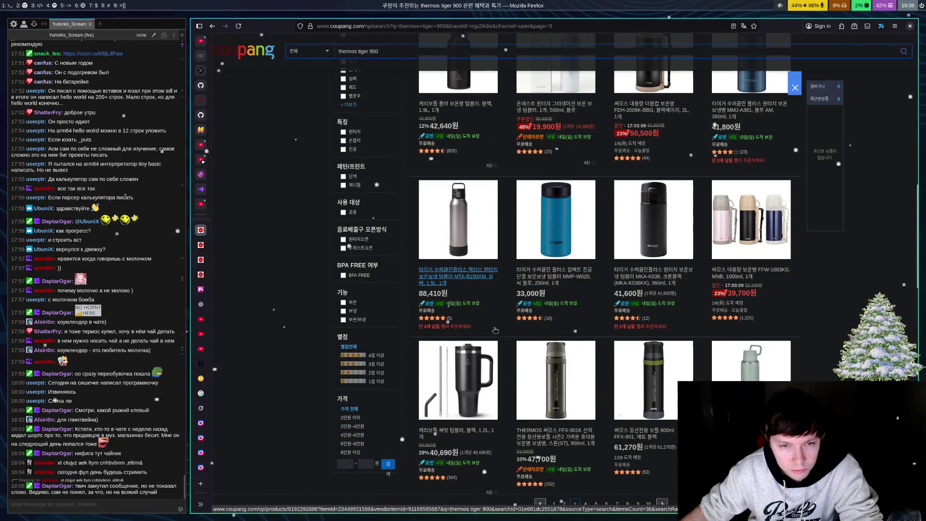
Step: Reach the bottom of page 3 and continue to page 4
scroll(540, 286, down, 5)
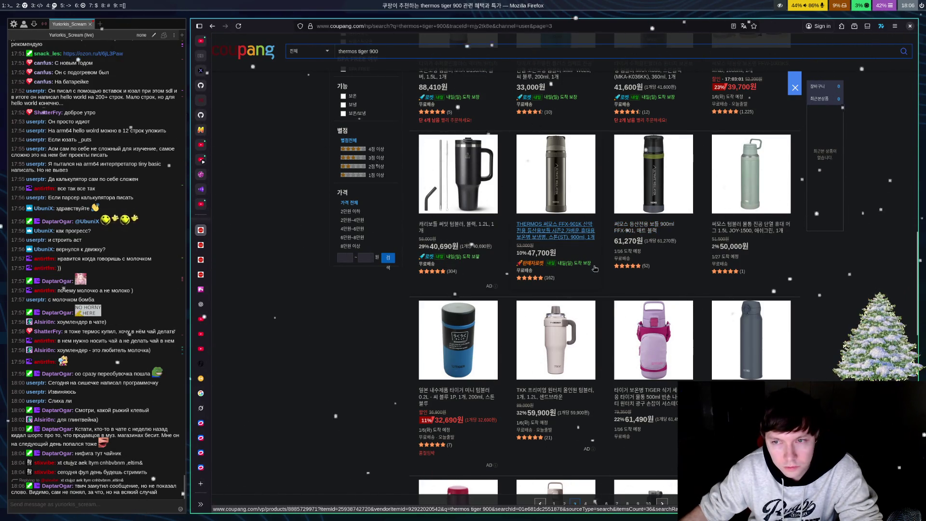
scroll(595, 269, down, 4)
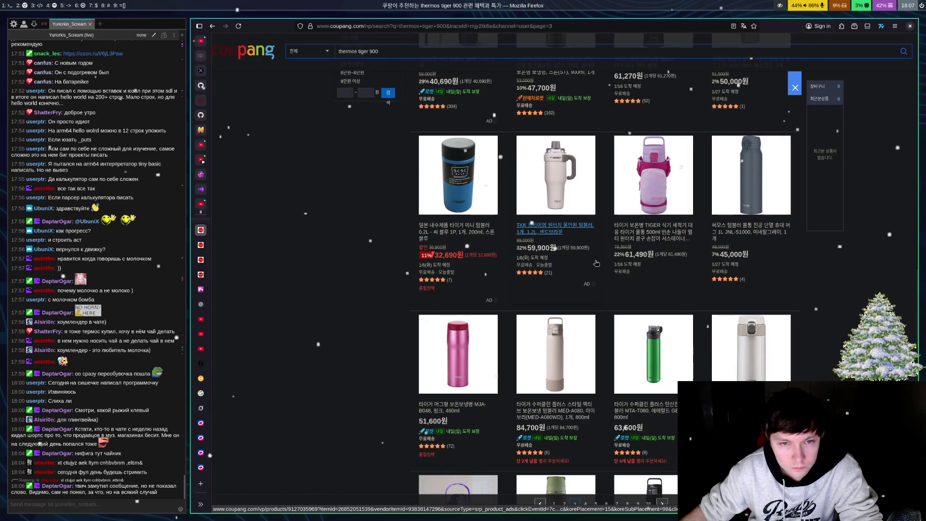
scroll(597, 261, down, 3)
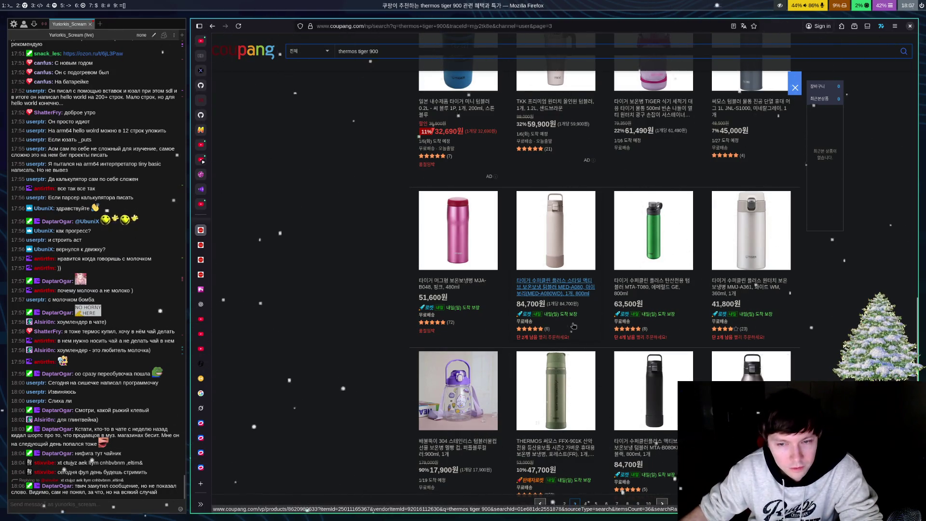
scroll(573, 326, down, 3)
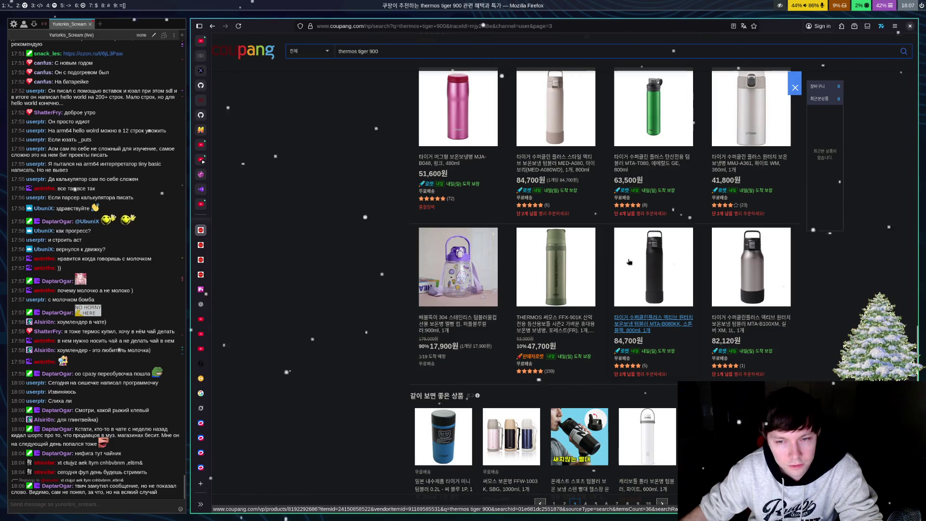
scroll(629, 262, down, 5)
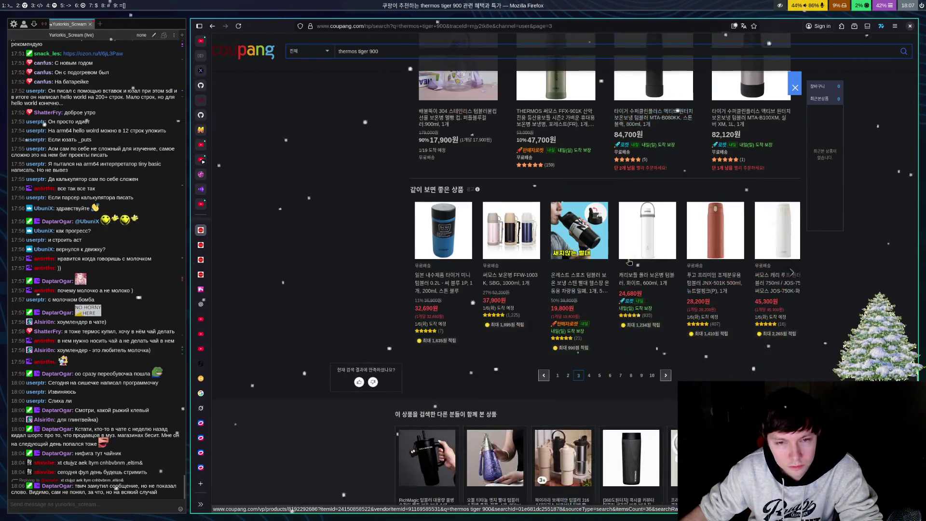
click(589, 376)
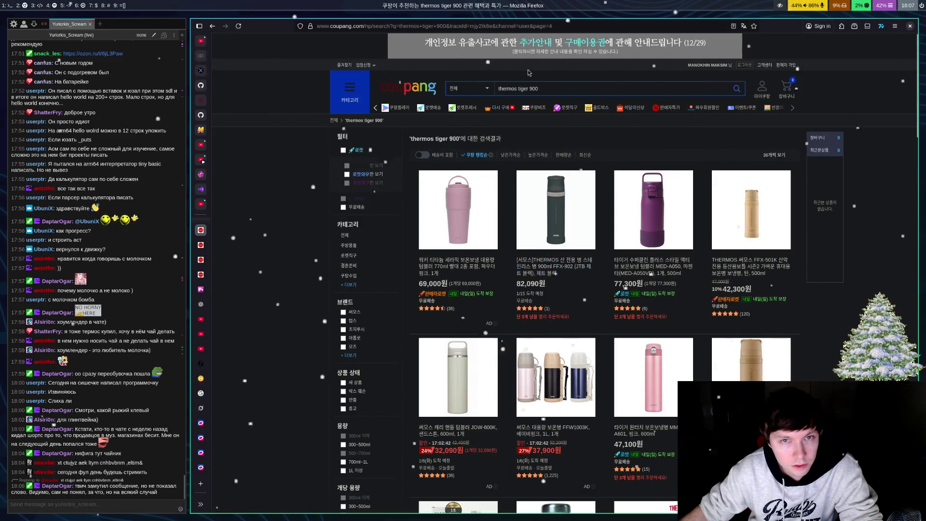
Step: Change the search from 900 to 'thermos tiger 800ml'
click(562, 92)
key(BackSpace)
key(BackSpace)
key(BackSpace)
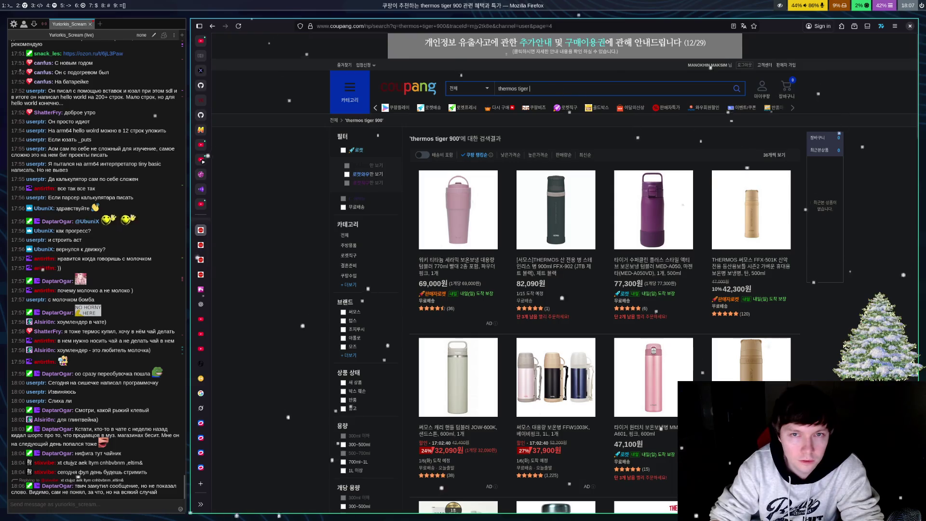
text(t800)
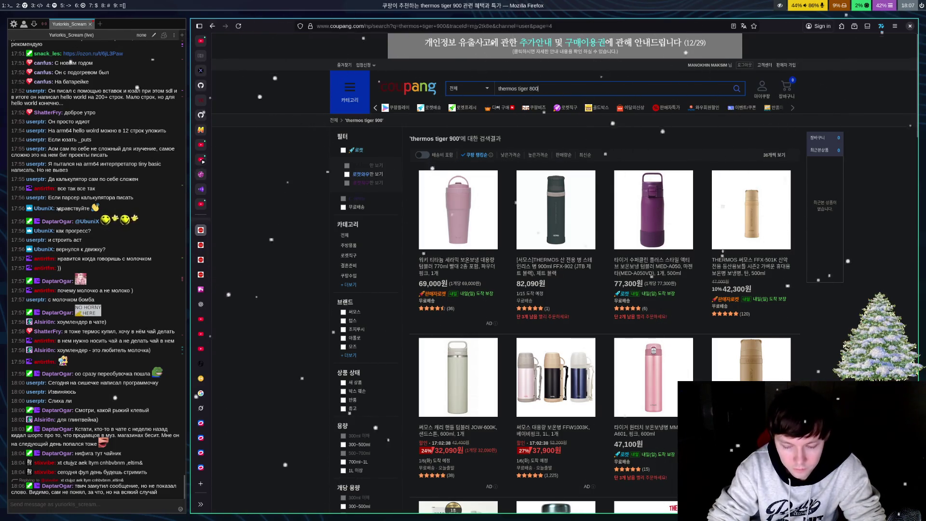
text(ml)
key(Return)
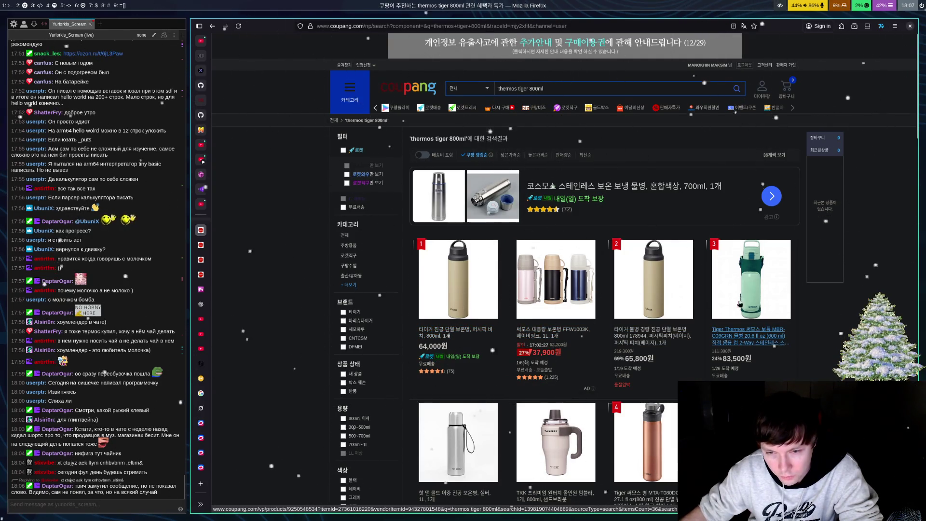
Step: Scroll through the thermos tiger 800ml results
scroll(777, 345, down, 3)
scroll(627, 333, up, 2)
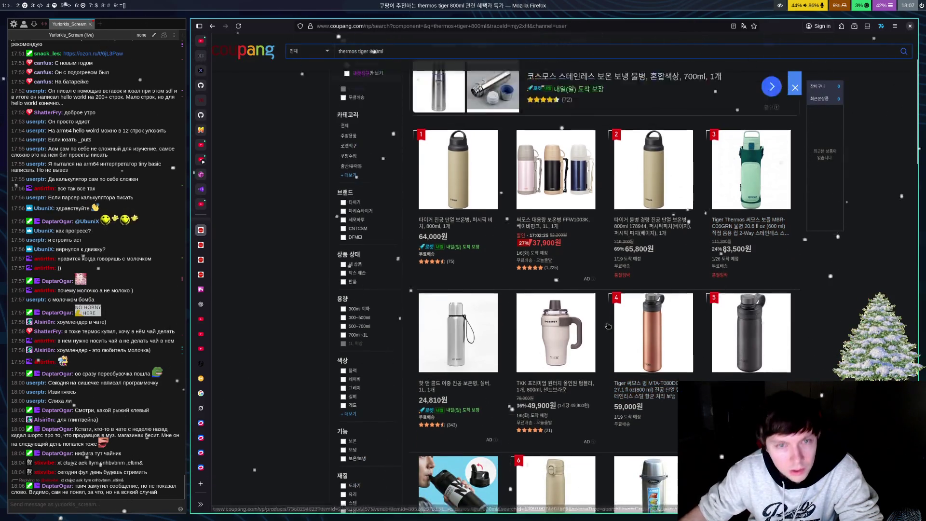
scroll(536, 314, down, 2)
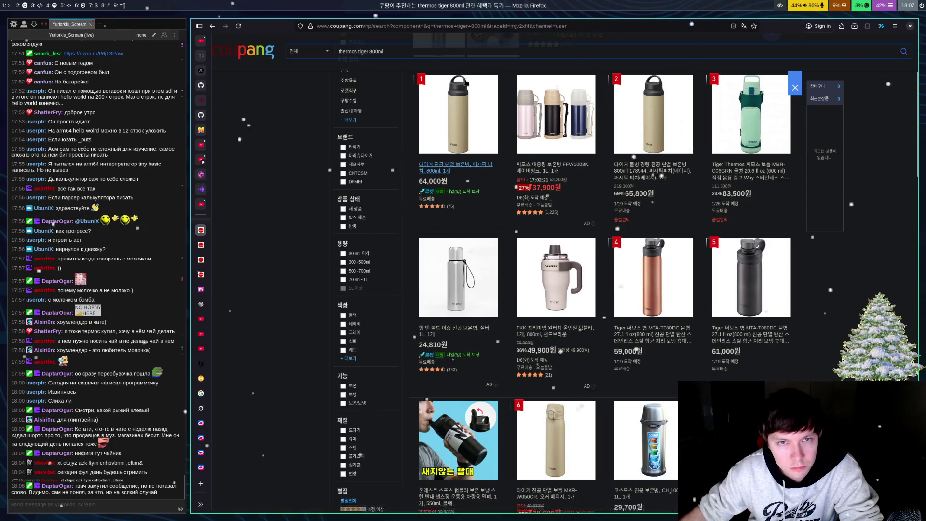
scroll(551, 281, down, 2)
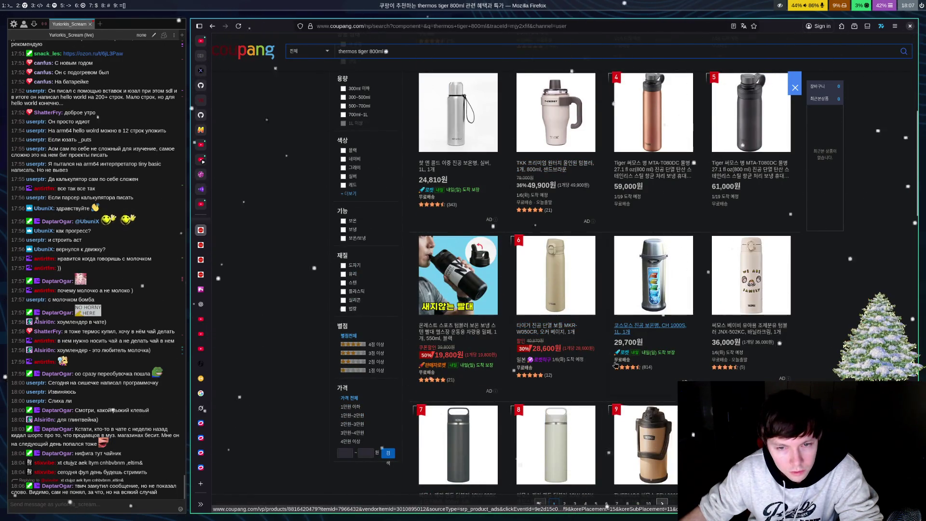
scroll(572, 326, down, 4)
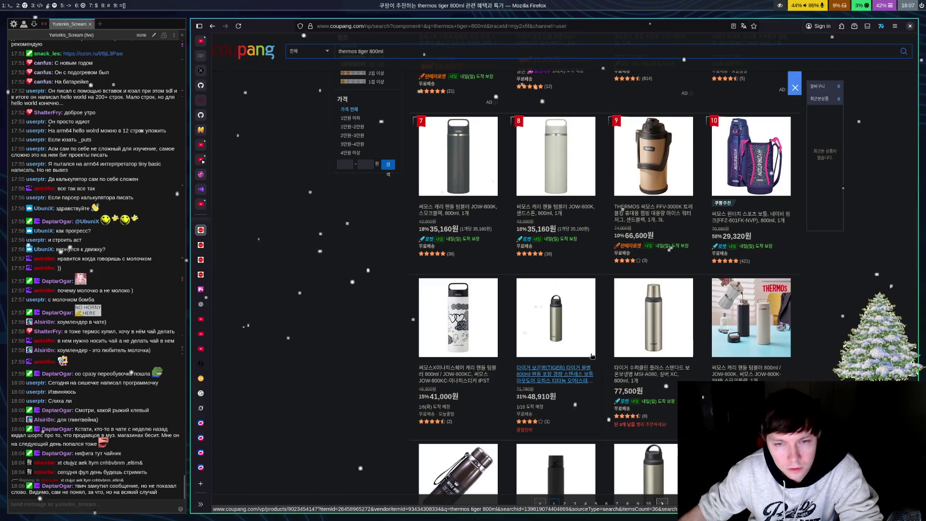
scroll(594, 338, down, 2)
scroll(595, 325, down, 3)
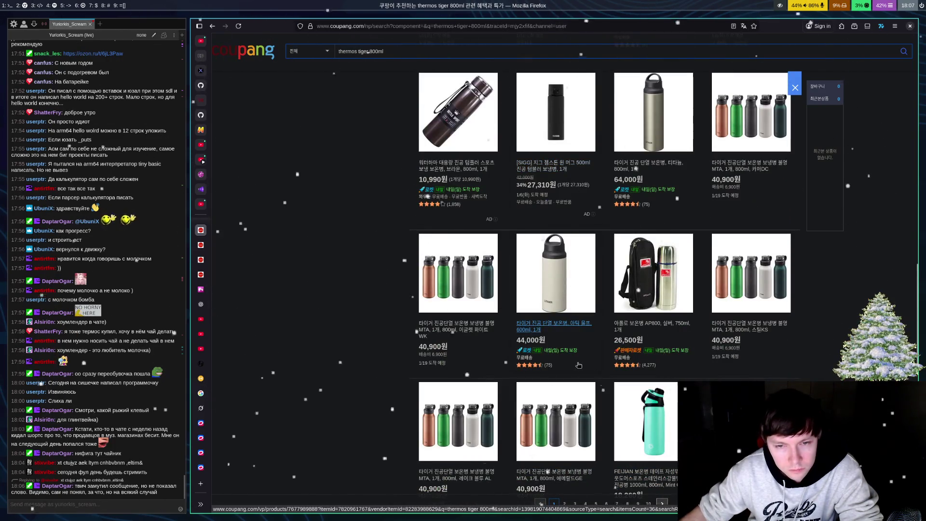
Step: Open the 64,000원 Tiger vacuum-insulated 800ml bottle's product page
scroll(550, 326, up, 2)
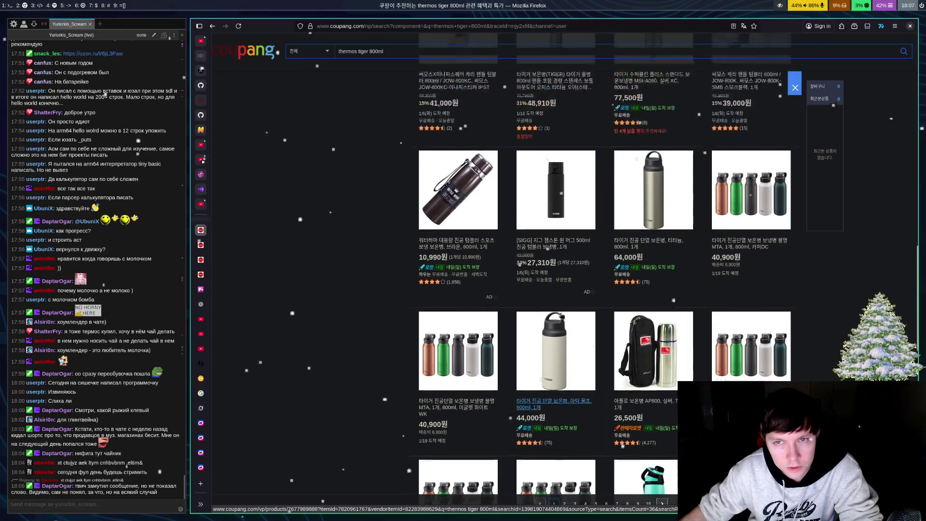
scroll(668, 282, down, 3)
scroll(669, 282, down, 2)
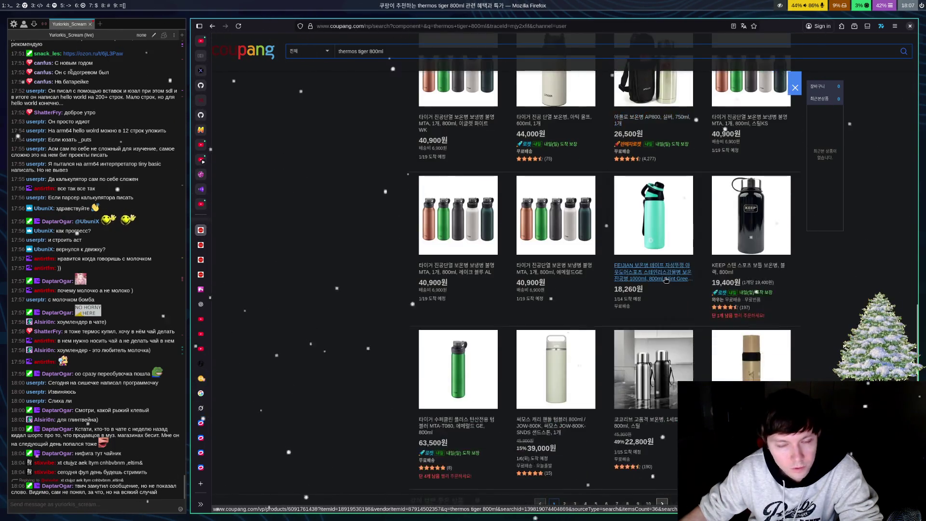
scroll(660, 270, down, 2)
scroll(658, 270, up, 6)
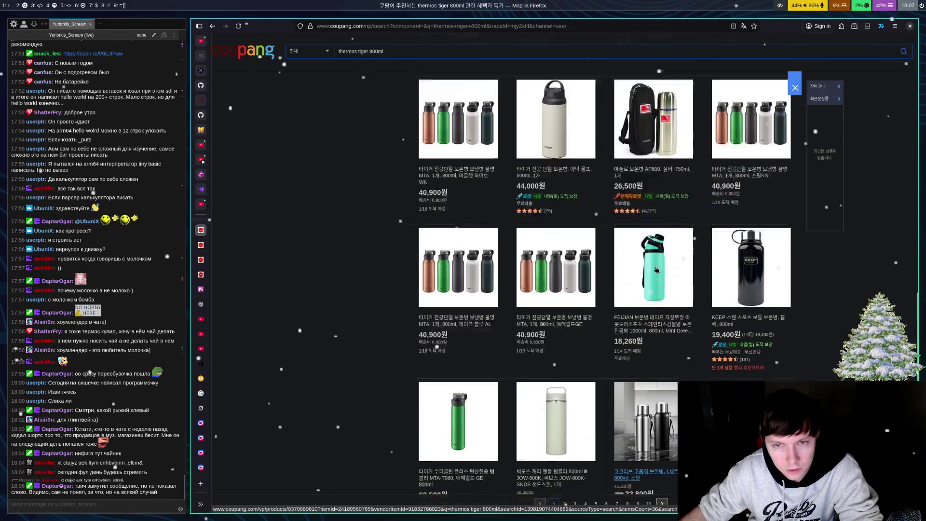
scroll(656, 269, up, 8)
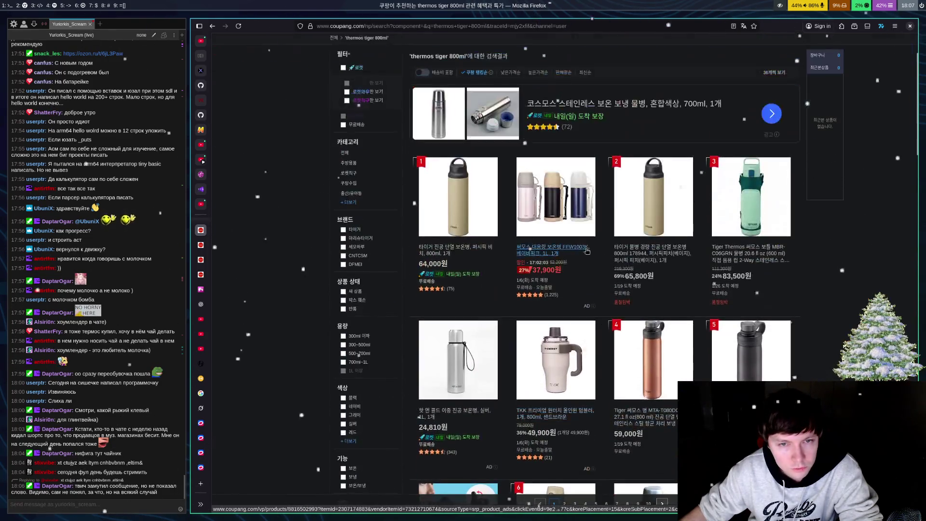
click(457, 254)
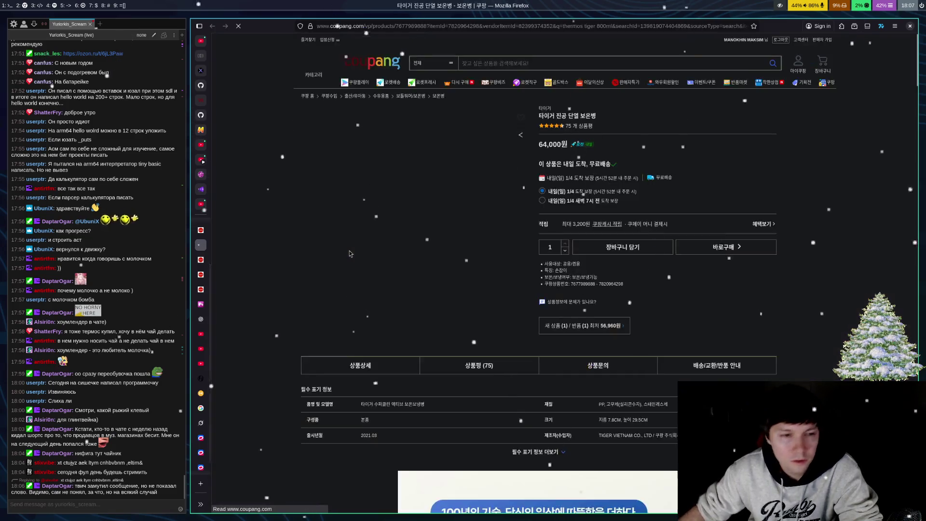
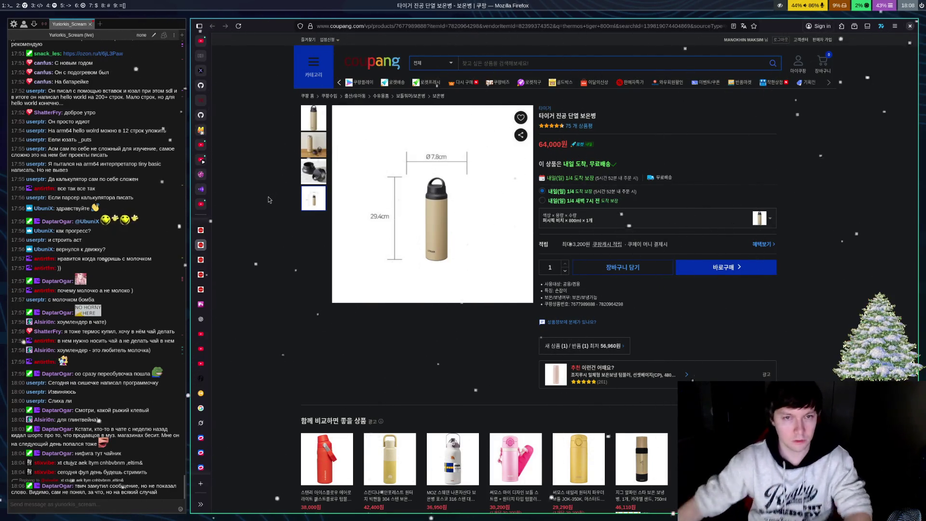
Step: View the 64,000원 Tiger thermos photos (black lids, beige thermos, handle lid), then return to the results
click(313, 171)
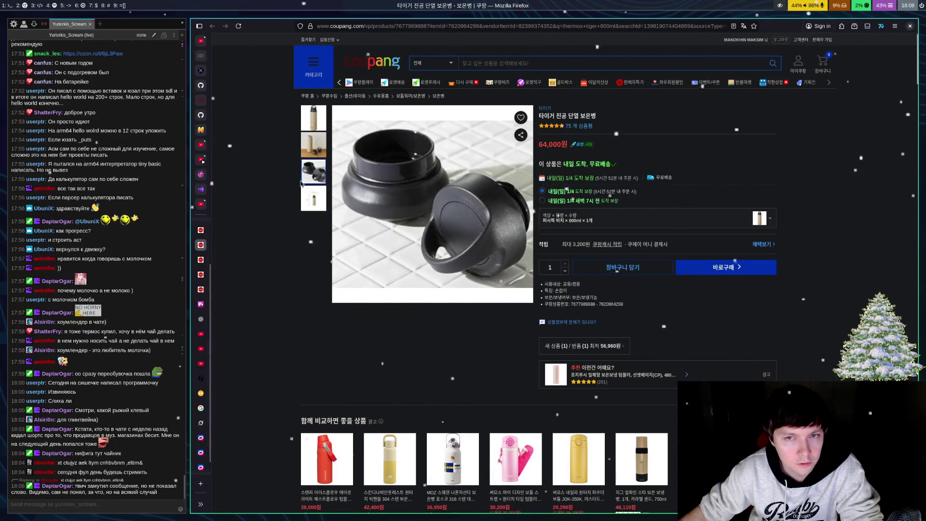
click(316, 148)
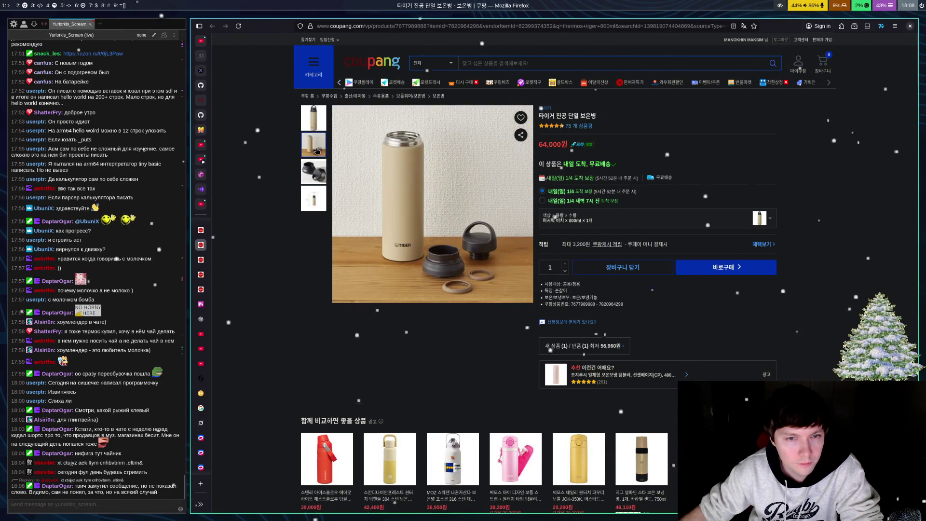
click(318, 126)
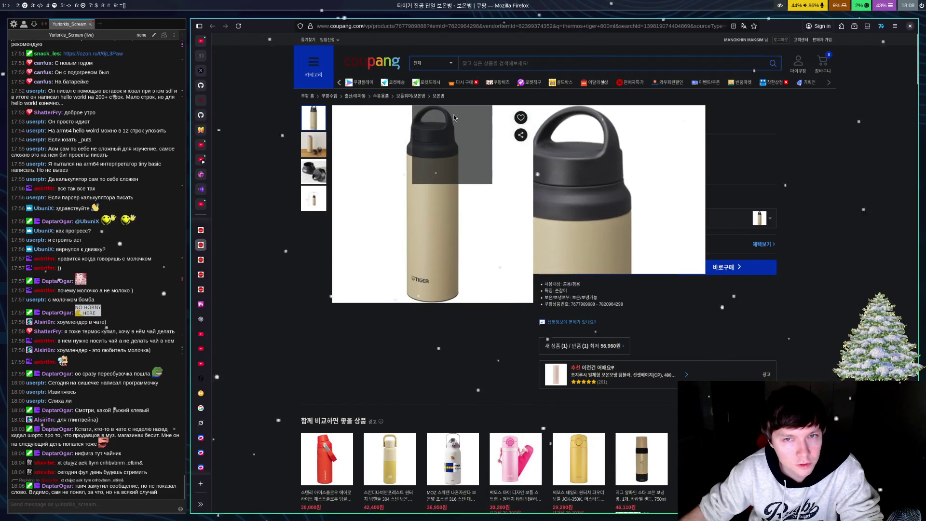
click(315, 168)
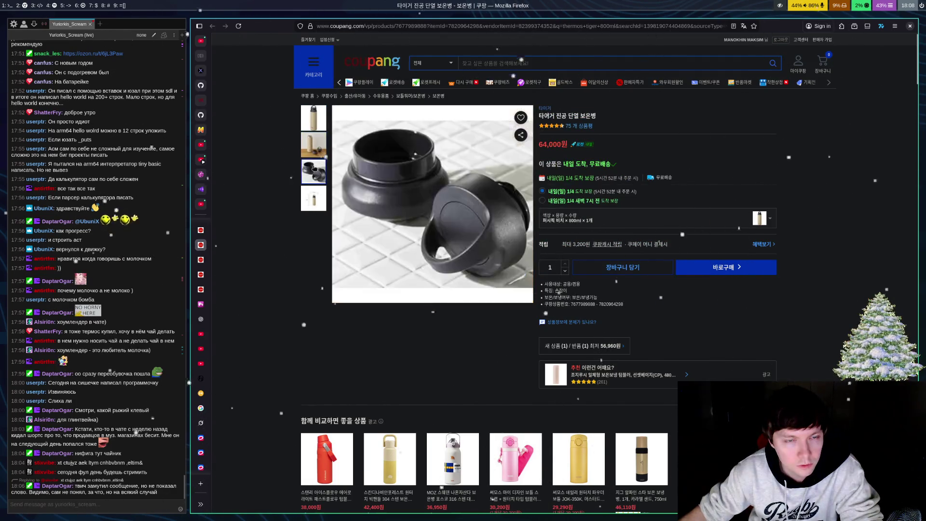
click(317, 154)
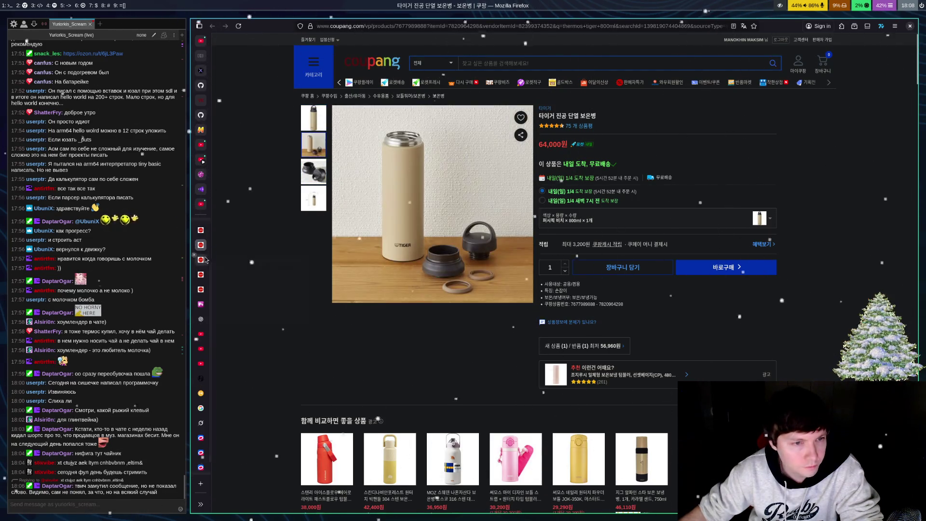
key(alt+Left)
Step: Check the MKR-W050CR bottle's product page and come back to the thermos tiger 800ml results
scroll(539, 402, down, 3)
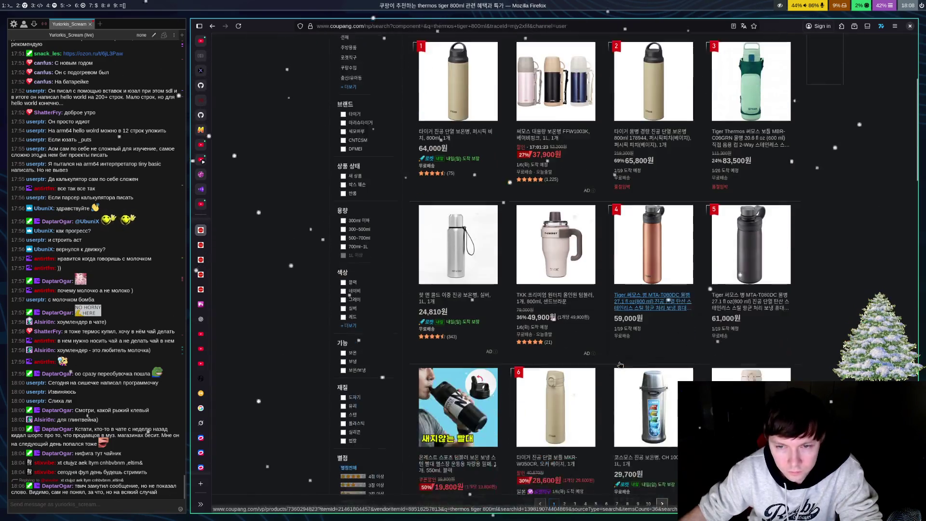
click(470, 251)
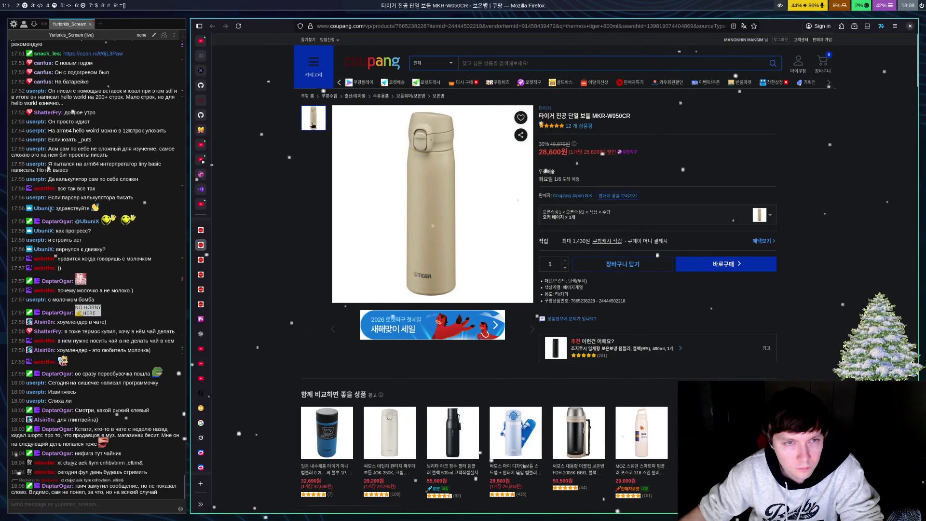
mouse_move(449, 149)
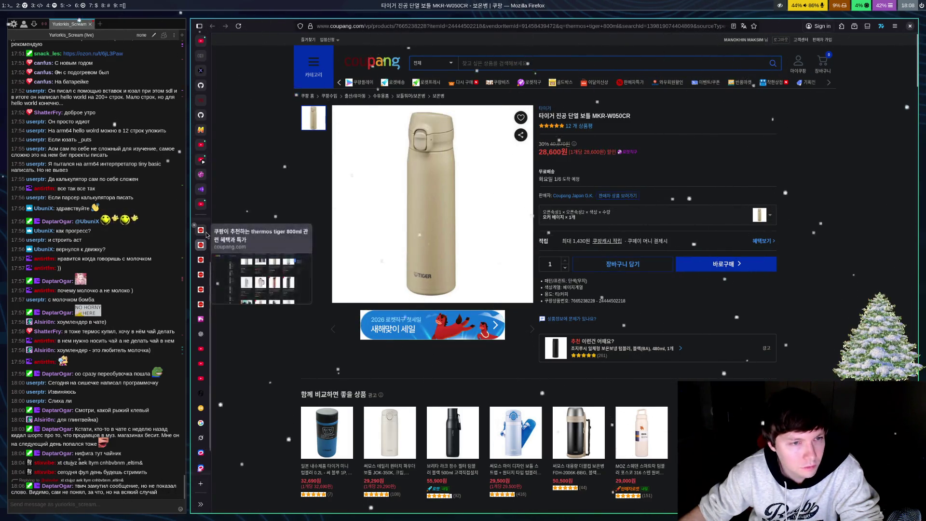
key(alt+Left)
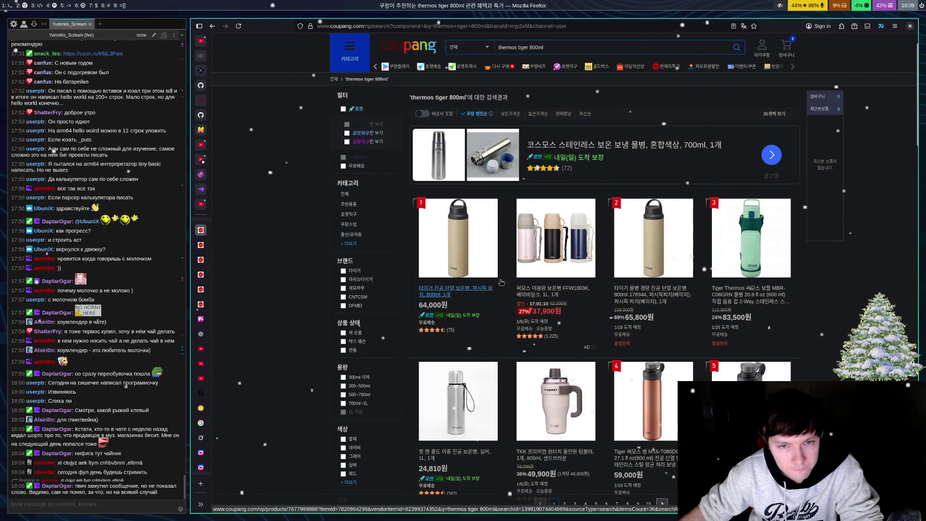
Step: Scroll down to the pagination and go to page 2 of the results
scroll(497, 279, down, 4)
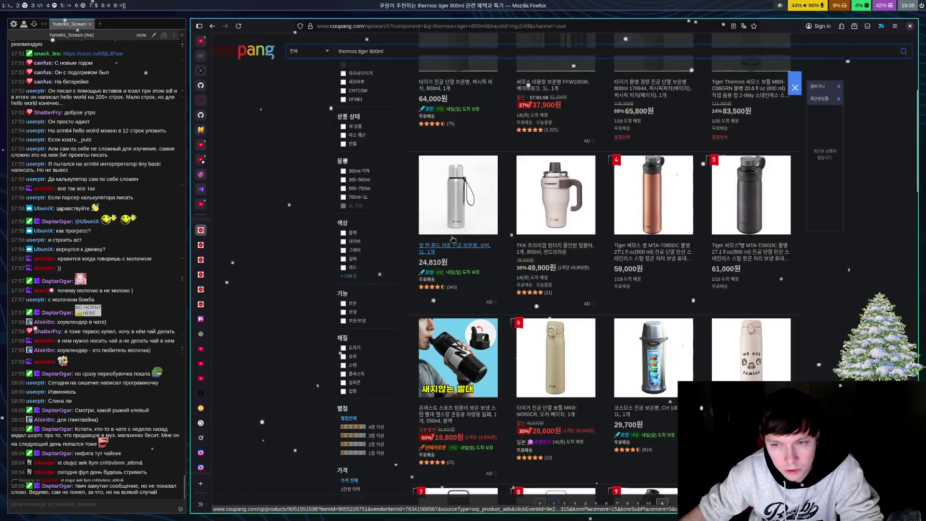
scroll(454, 239, down, 3)
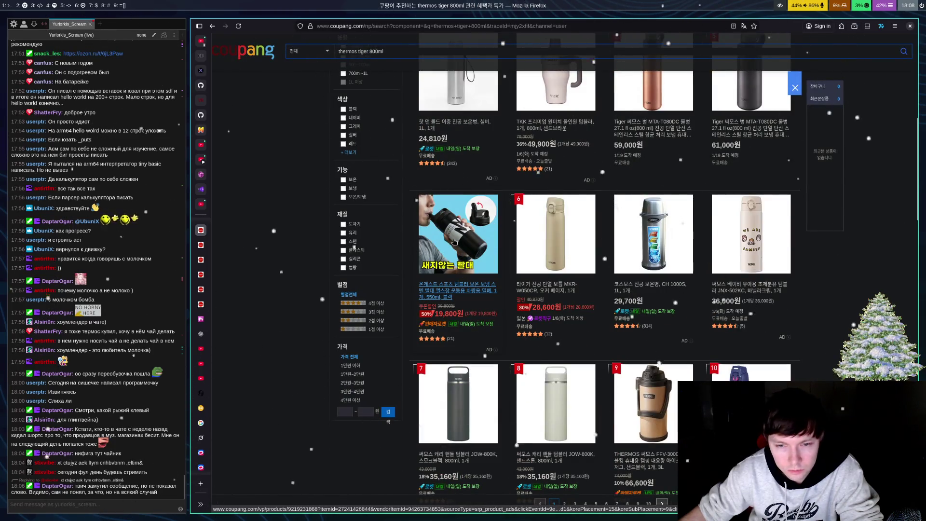
scroll(454, 240, down, 3)
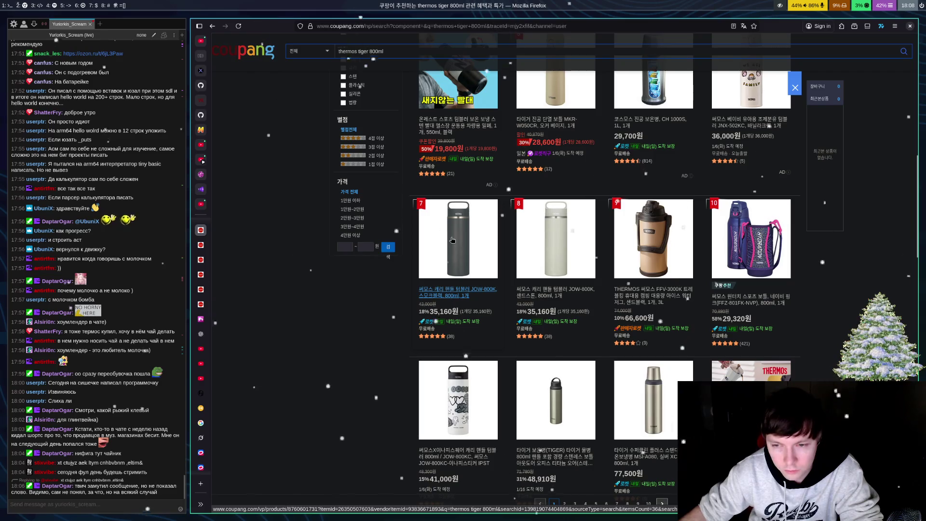
scroll(372, 280, down, 3)
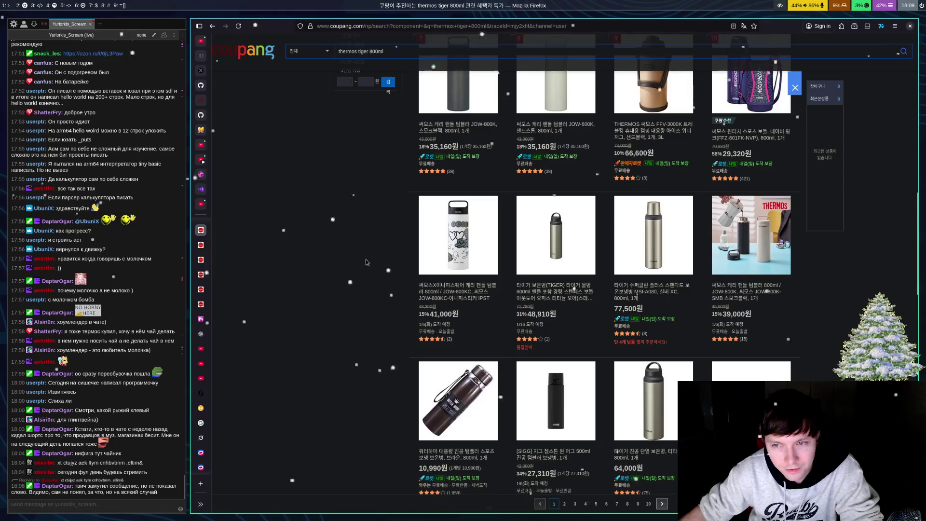
scroll(365, 259, down, 4)
scroll(363, 263, down, 3)
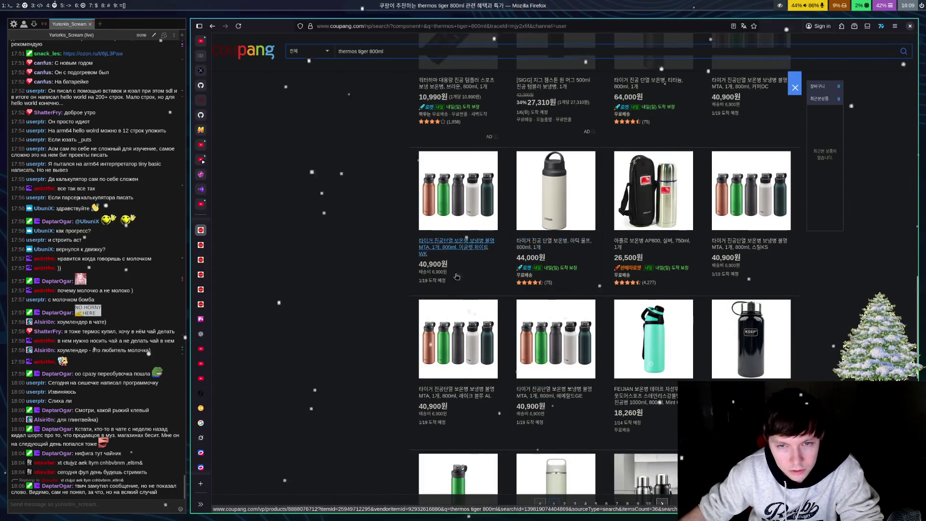
scroll(360, 300, down, 2)
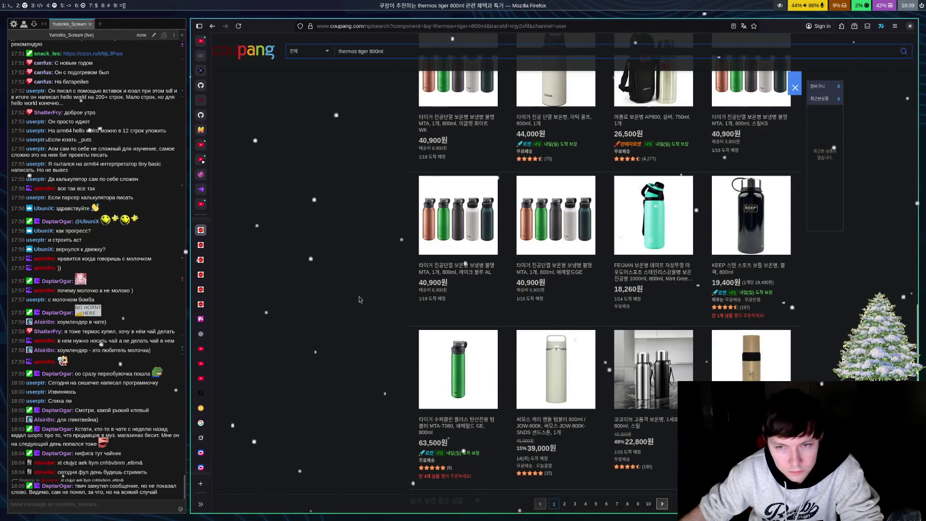
scroll(361, 298, down, 4)
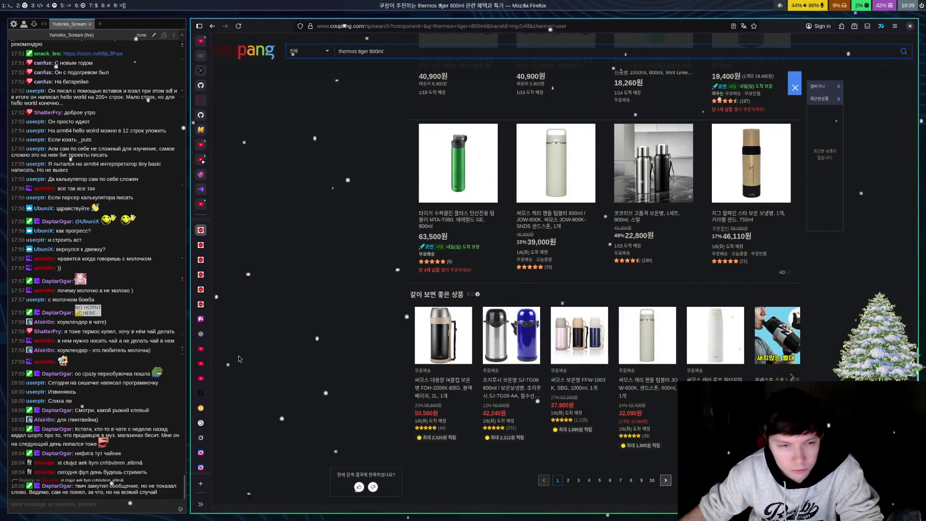
scroll(388, 306, down, 4)
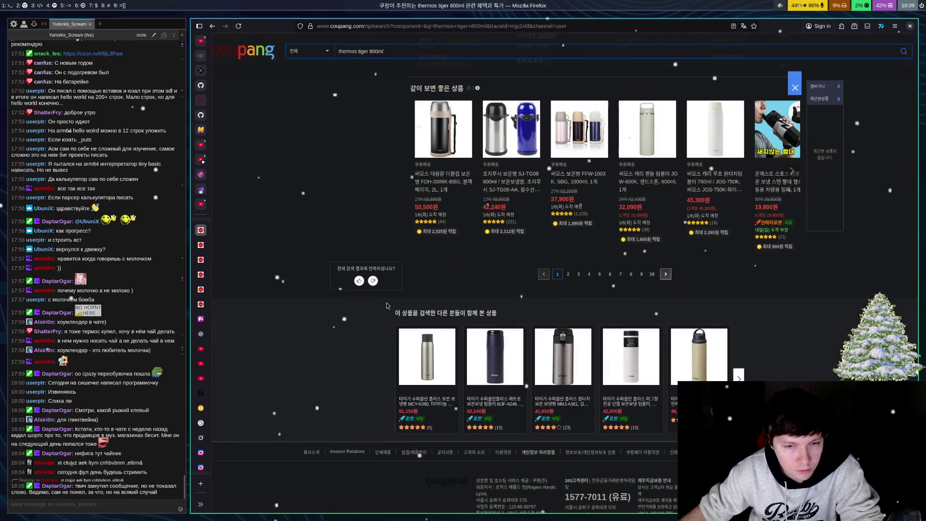
click(568, 275)
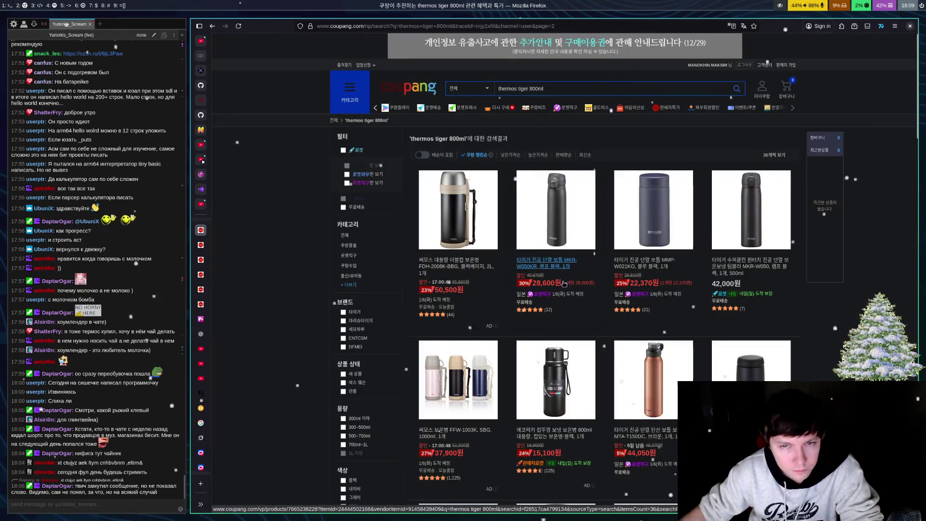
Step: Search Coupang for 'thermos tiger 1.2l'
click(561, 90)
key(BackSpace)
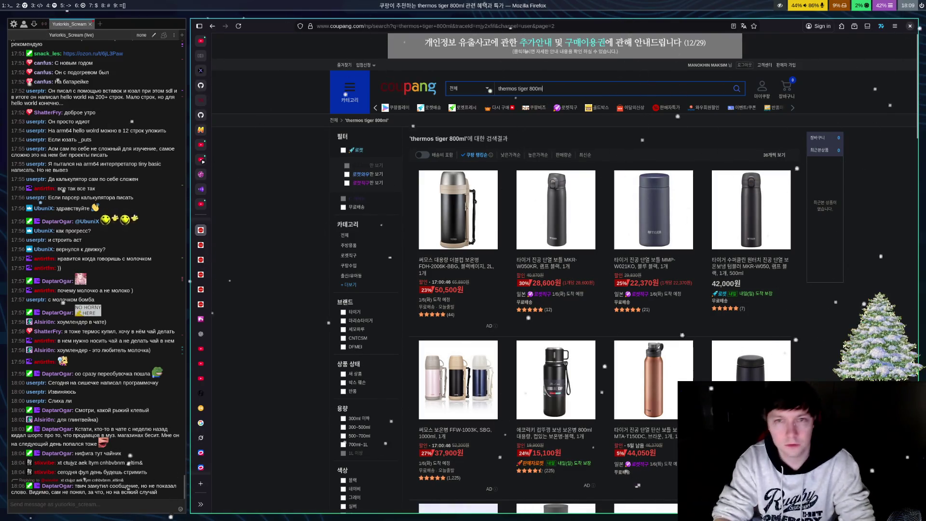
text(1.2)
key(Return)
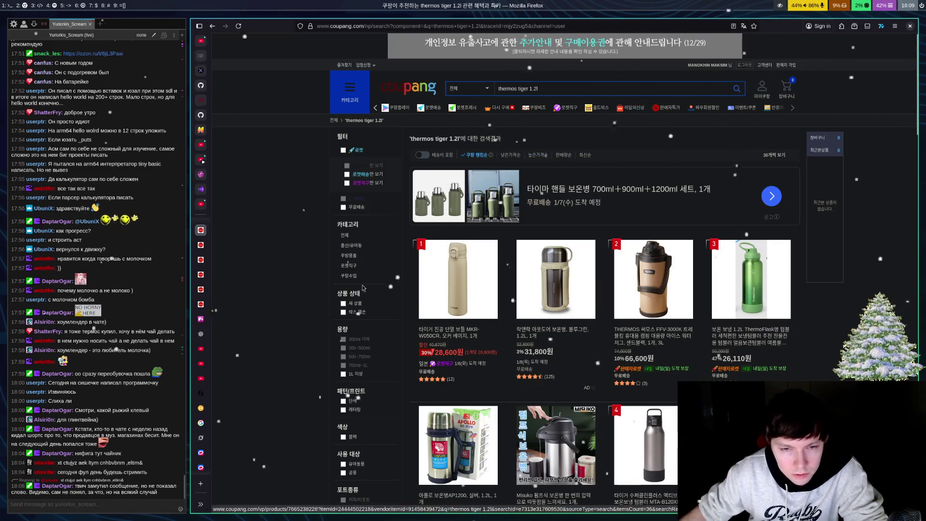
Step: Check the MKR-W050CR bottle's variant options, then go back to the 1.2l results
click(451, 333)
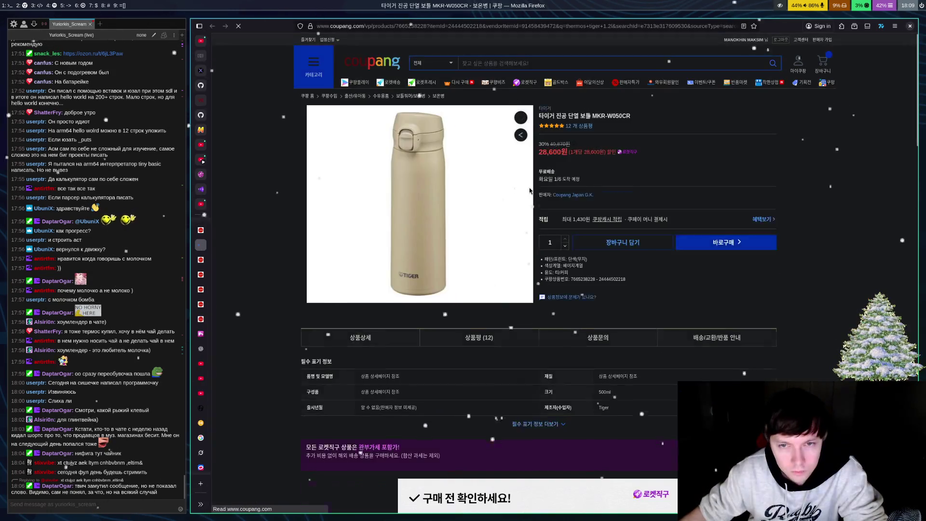
click(624, 224)
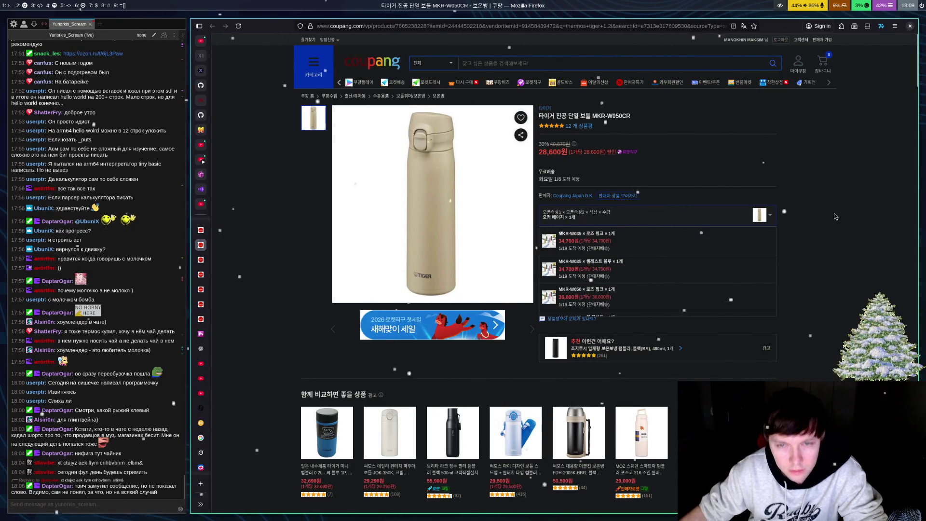
click(831, 188)
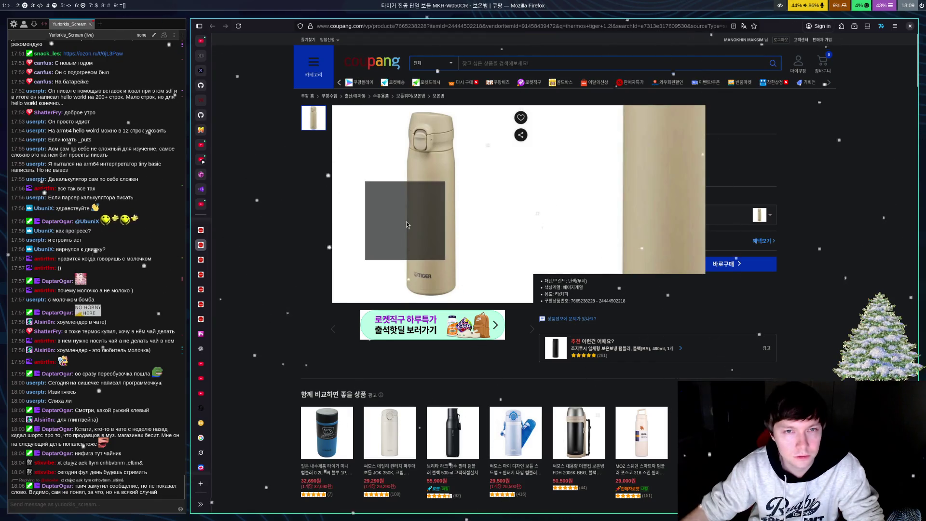
key(alt+Left)
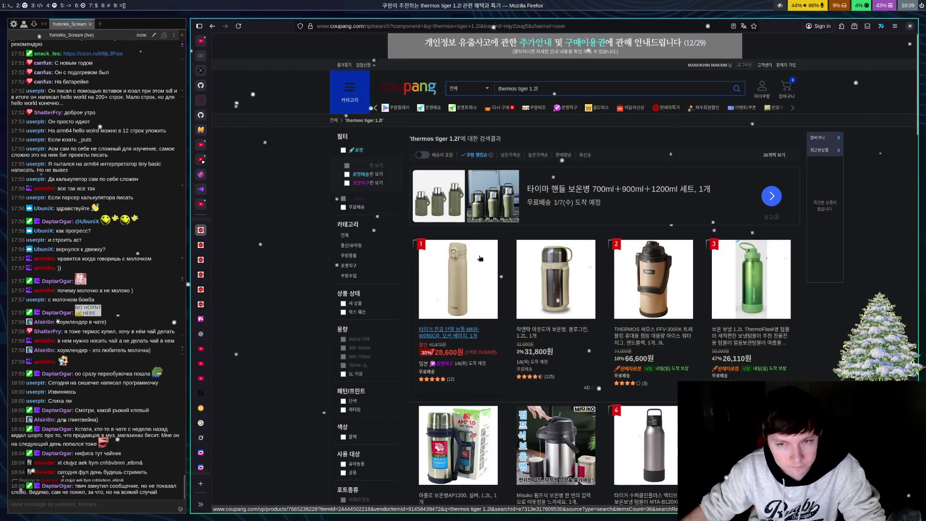
Step: Scroll down to the 84,800원 Tiger MHK-A120 1.2L jug and 25,210원 SIGG bottle, then select the search box
scroll(480, 258, down, 4)
scroll(544, 227, down, 4)
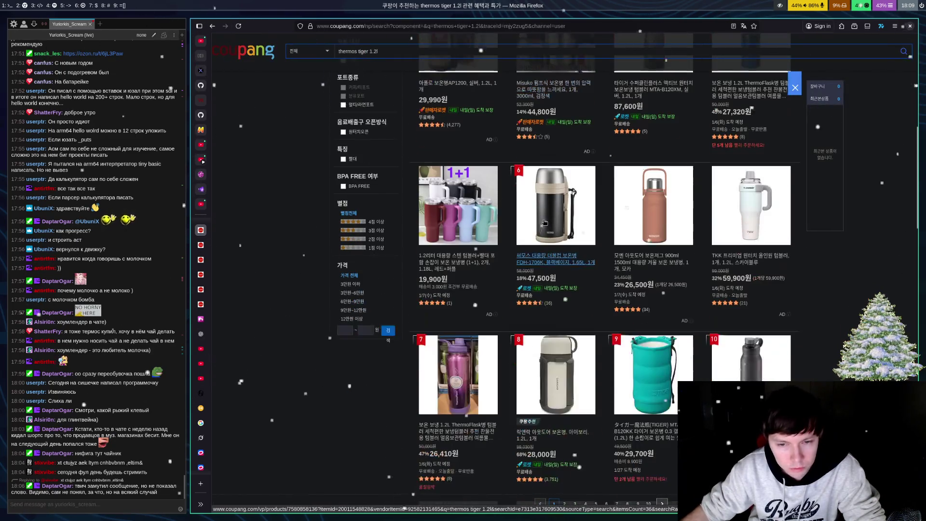
scroll(545, 234, down, 3)
scroll(582, 227, down, 3)
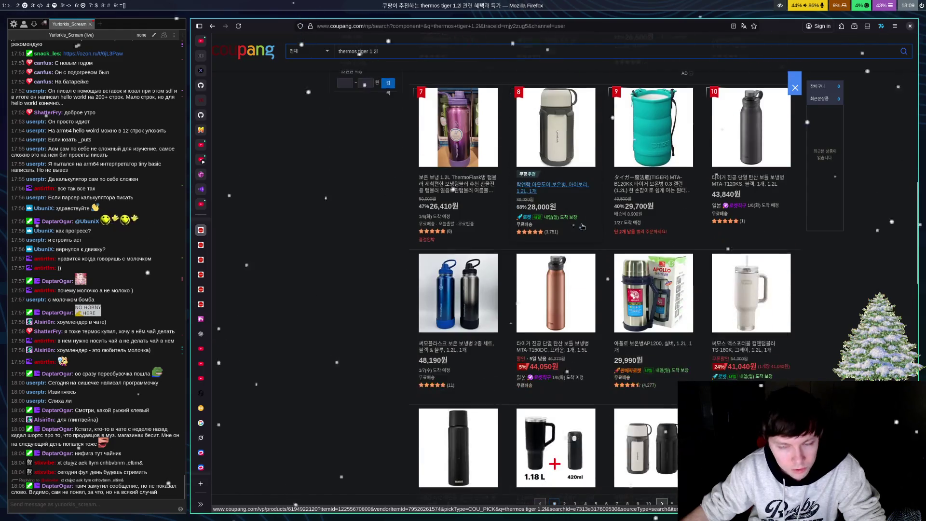
scroll(583, 230, down, 4)
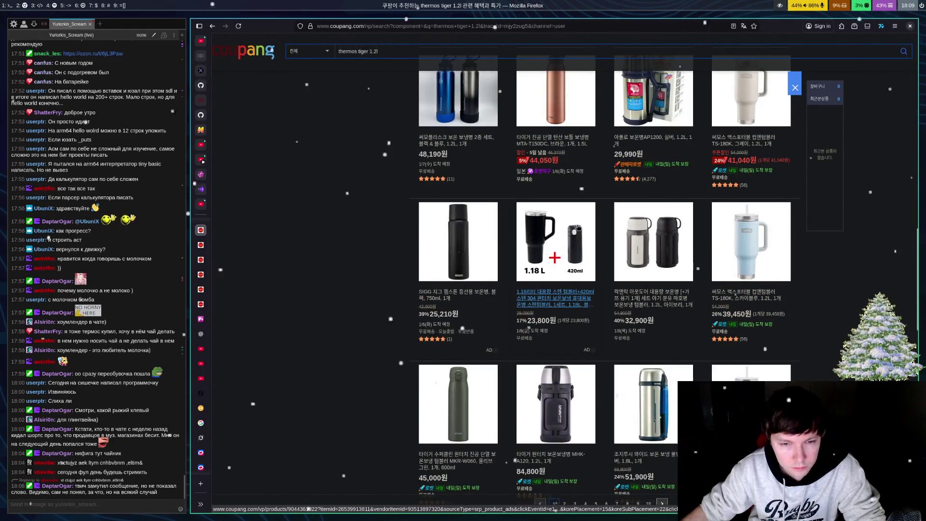
scroll(579, 228, up, 10)
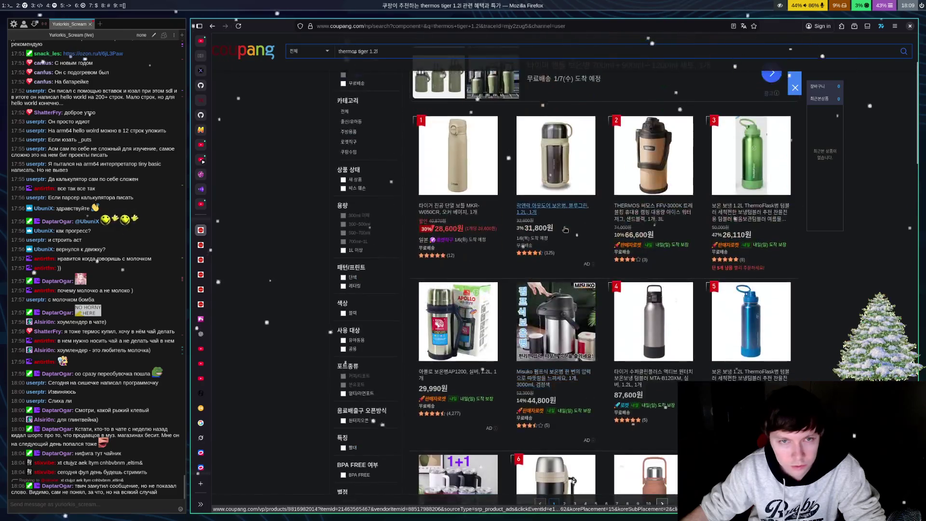
scroll(579, 228, down, 3)
scroll(566, 233, down, 3)
scroll(564, 233, down, 4)
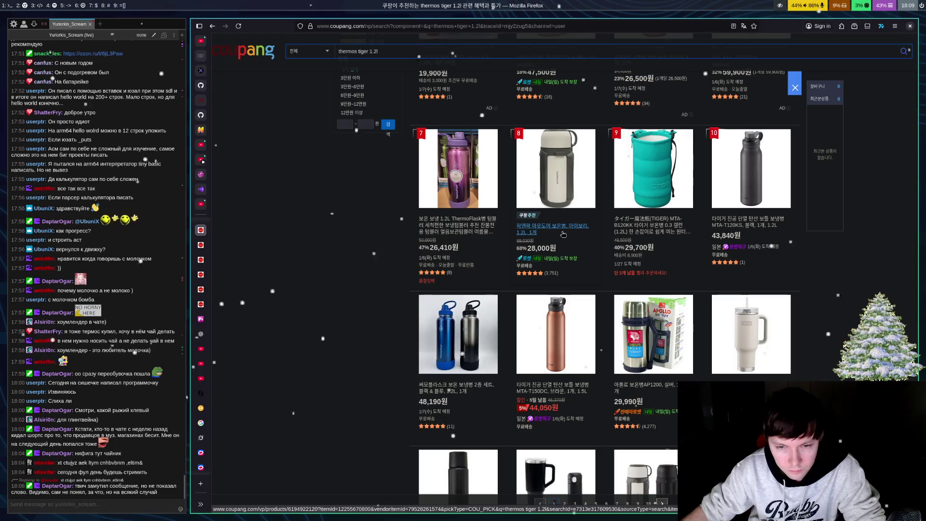
scroll(563, 234, down, 2)
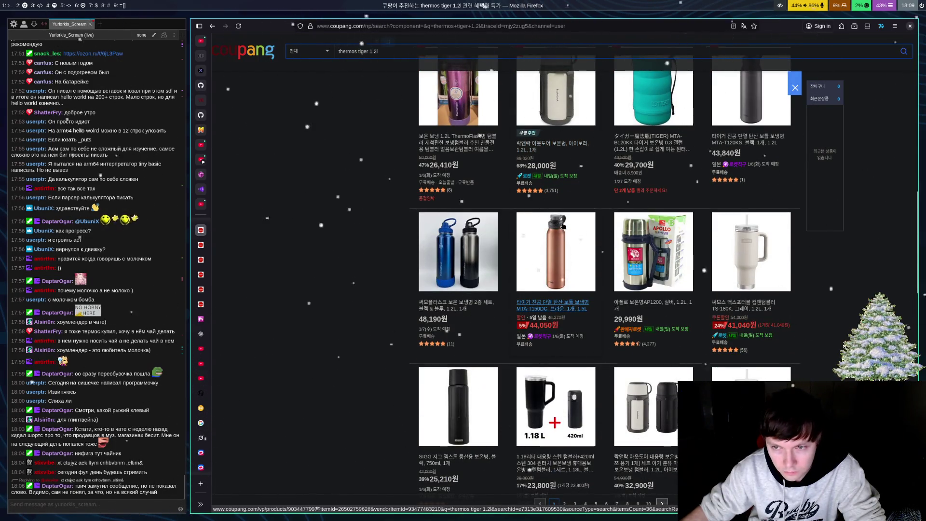
scroll(563, 225, down, 4)
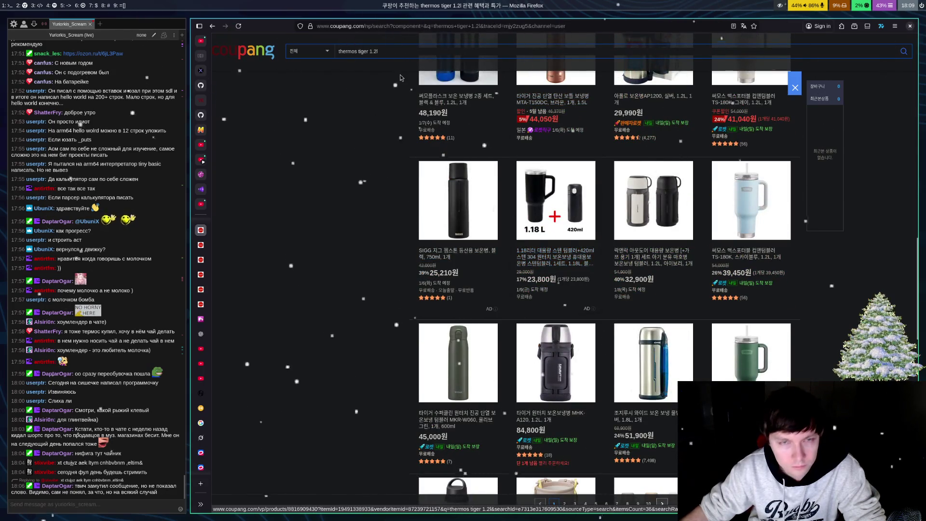
click(406, 57)
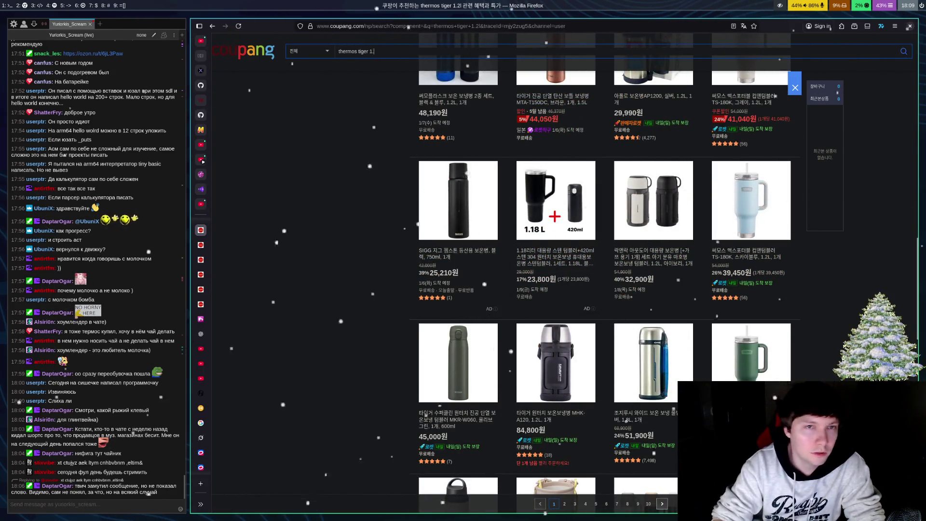
Step: Change the search to 'thermos 1.2l' and run it
key(BackSpace)
key(BackSpace)
key(BackSpace)
text(1.2l)
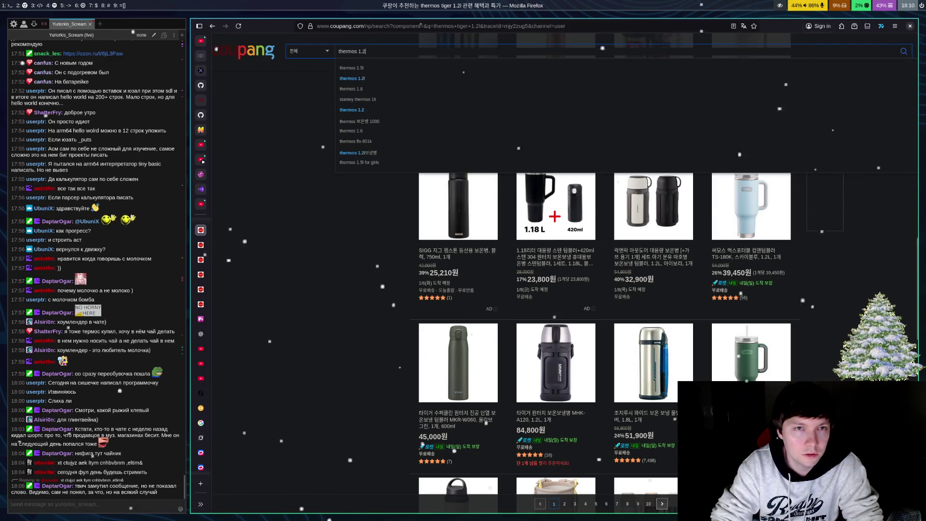
key(Return)
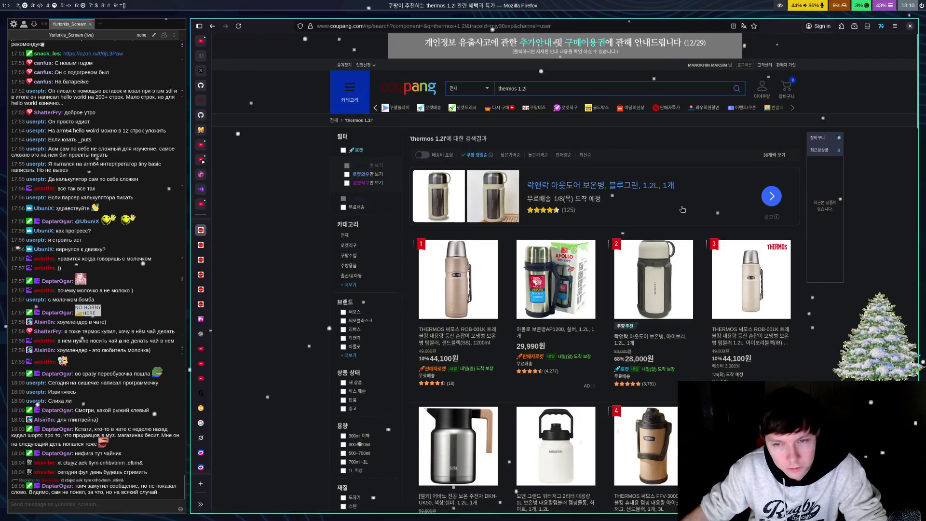
Step: Scroll past the 73,800원 Thermos 1.2L steel bottle and 50,500원 2L jug
scroll(716, 259, down, 4)
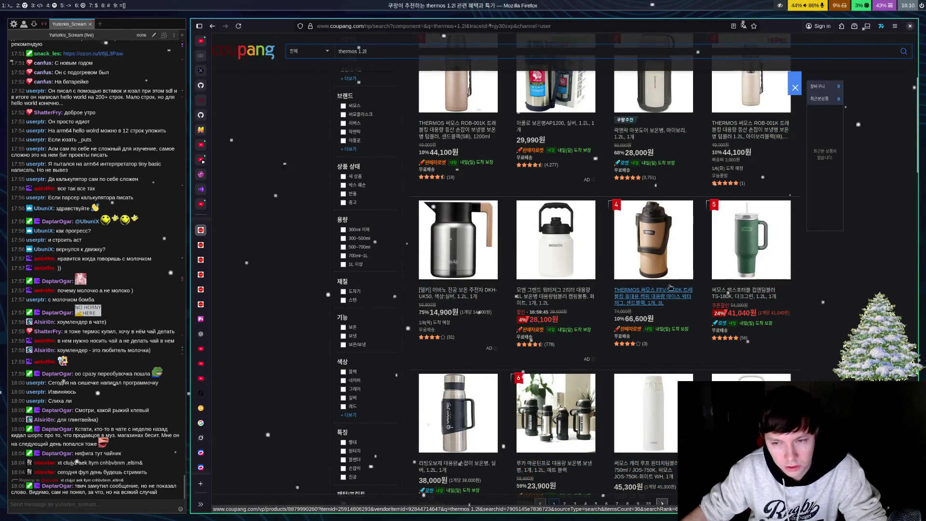
scroll(655, 262, down, 2)
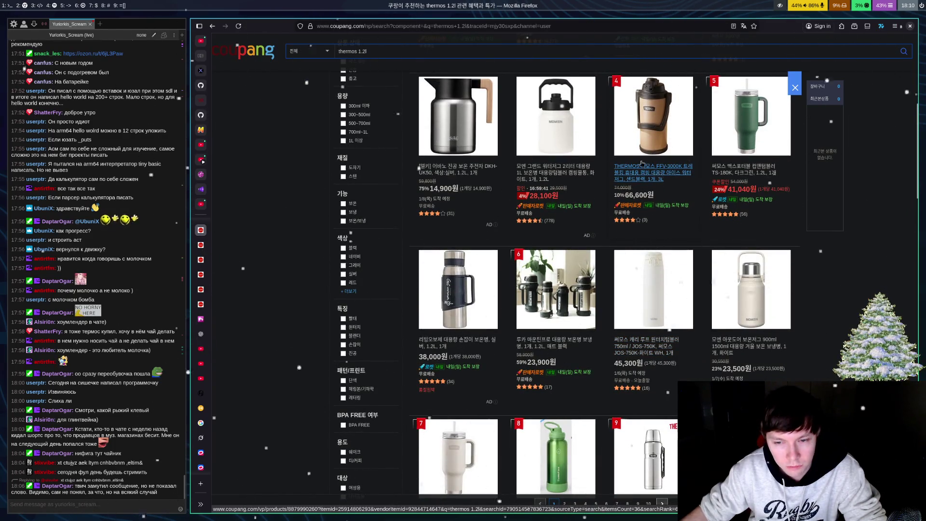
scroll(641, 163, down, 4)
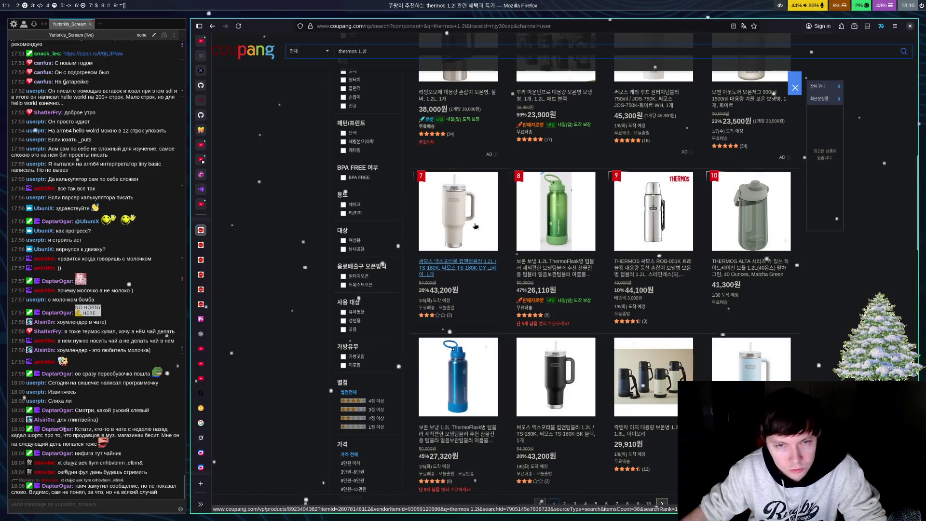
scroll(622, 227, down, 3)
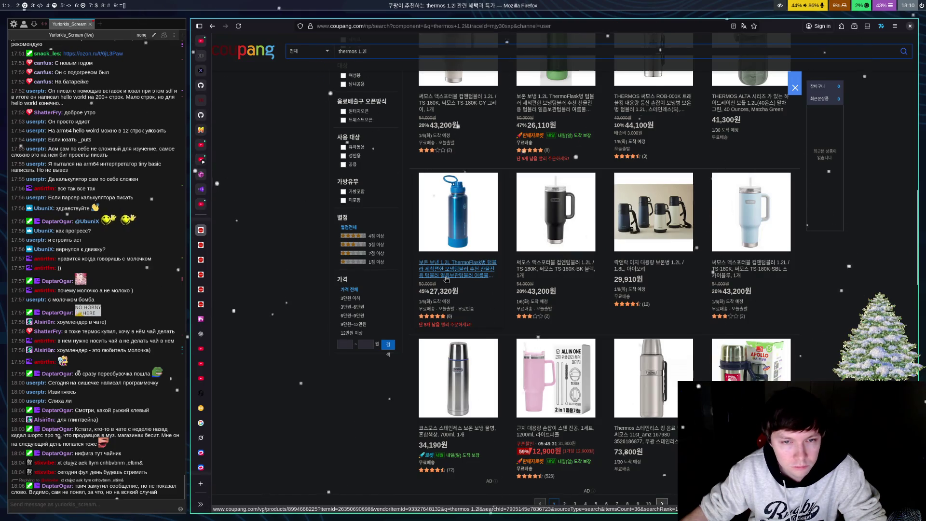
scroll(640, 215, down, 2)
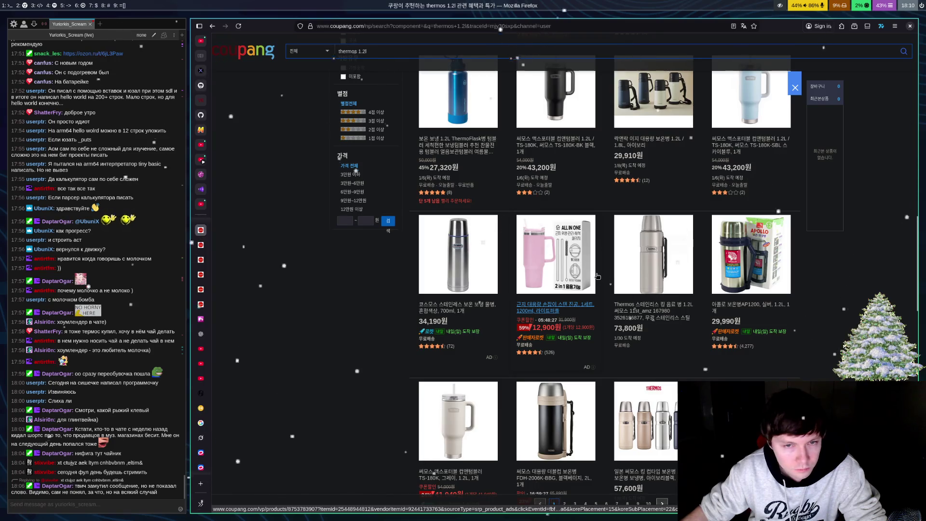
scroll(582, 299, down, 2)
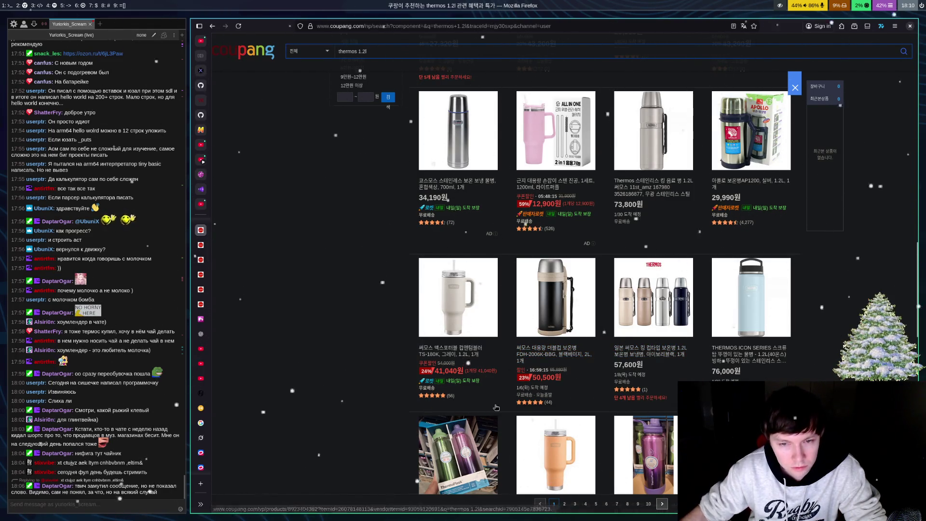
click(647, 354)
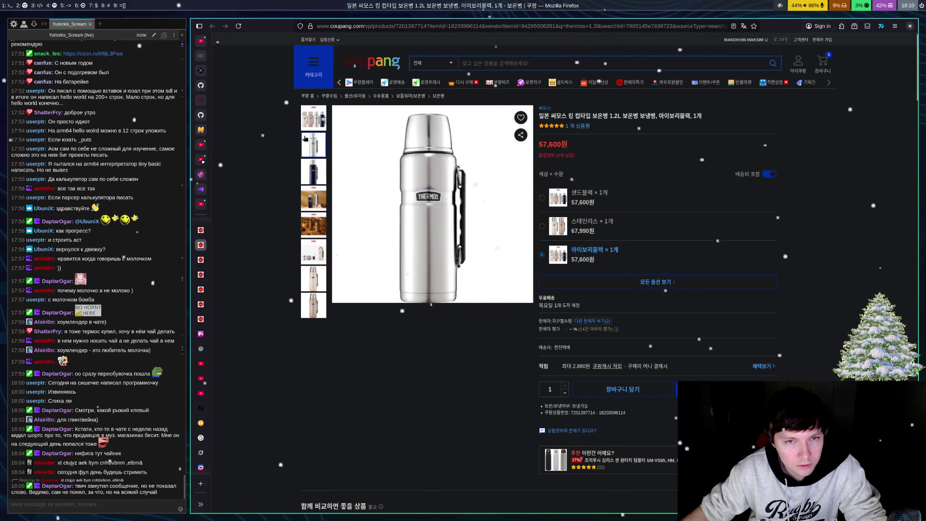
key(alt+Left)
Step: Go to page 2 of the thermos 1.2l results
scroll(500, 223, down, 3)
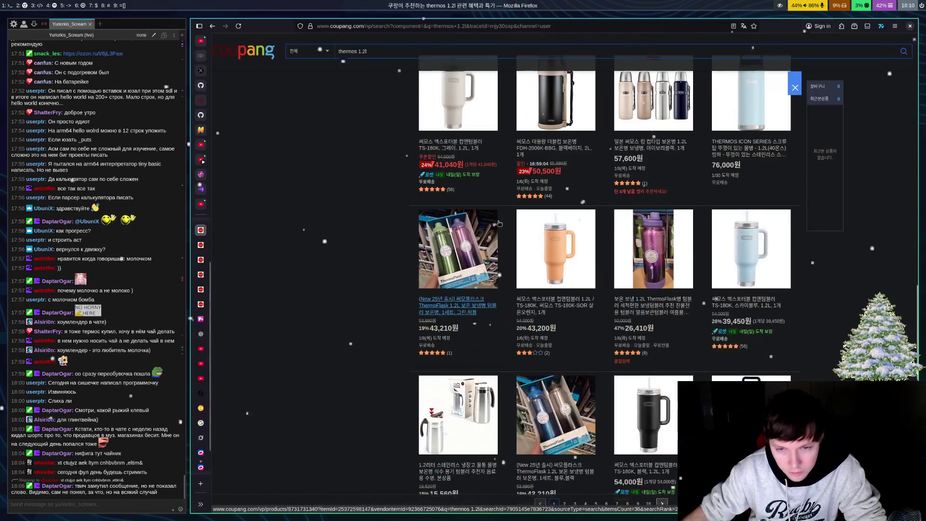
scroll(496, 218, down, 5)
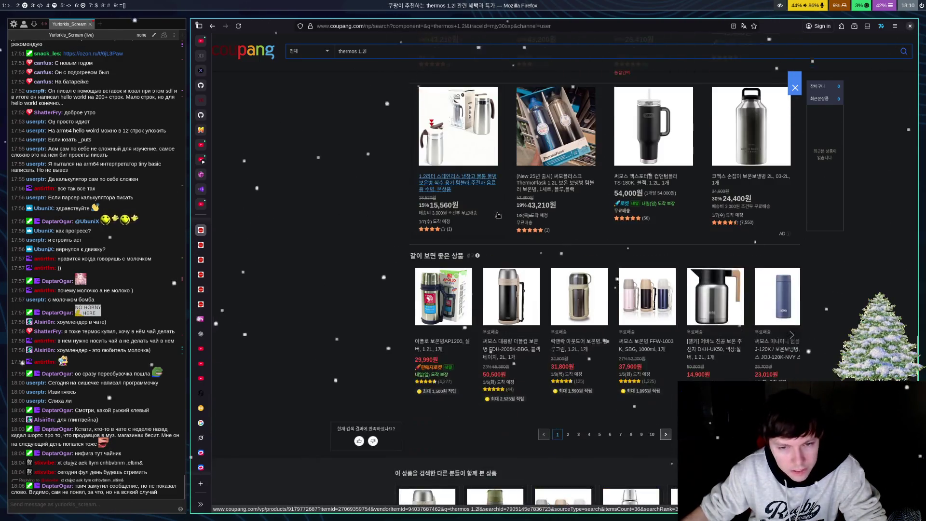
click(568, 434)
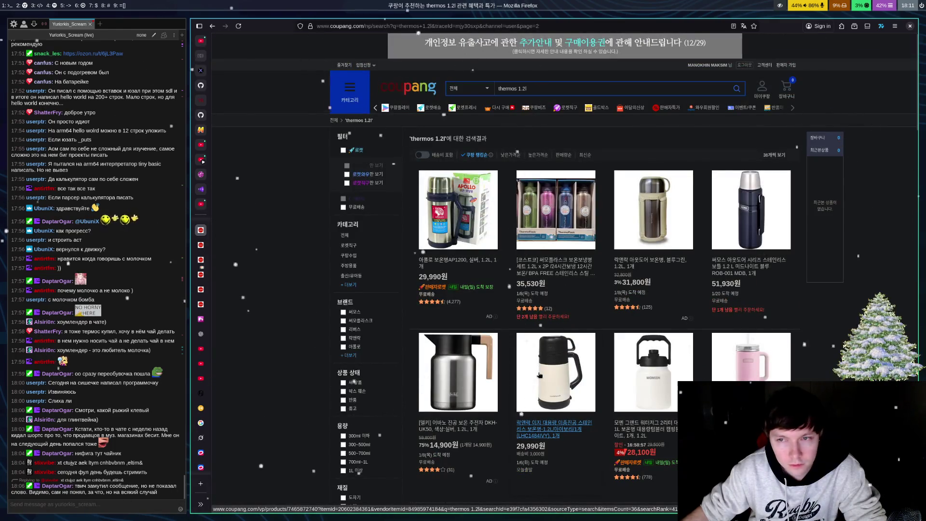
Step: Scroll through page 2, then open page 3 with the 72,930원 Thermos ICON Series bottle
scroll(728, 256, down, 7)
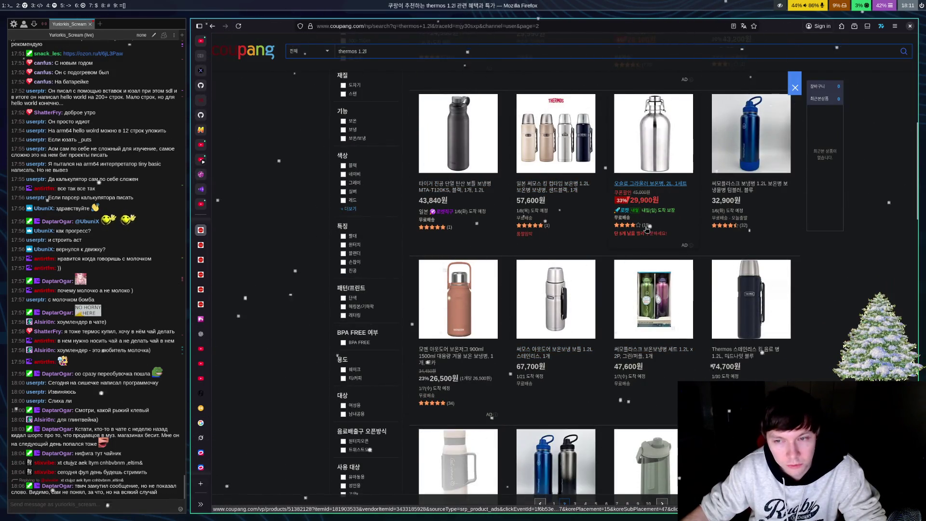
scroll(647, 230, down, 3)
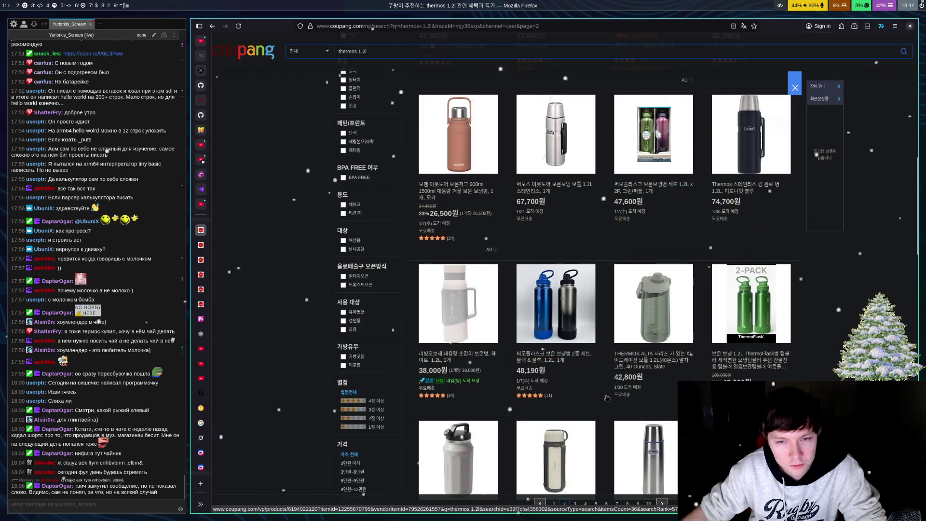
scroll(665, 363, down, 3)
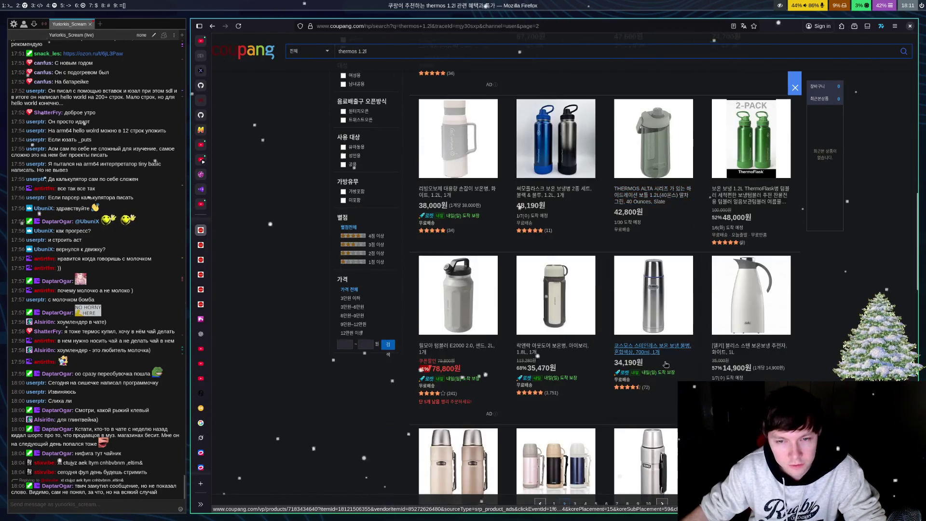
scroll(662, 363, down, 3)
scroll(640, 273, up, 2)
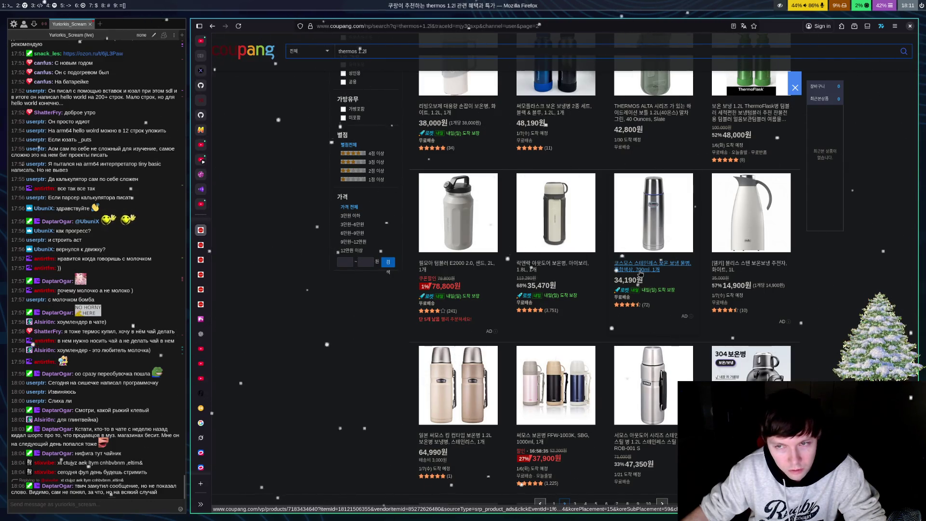
scroll(641, 274, down, 3)
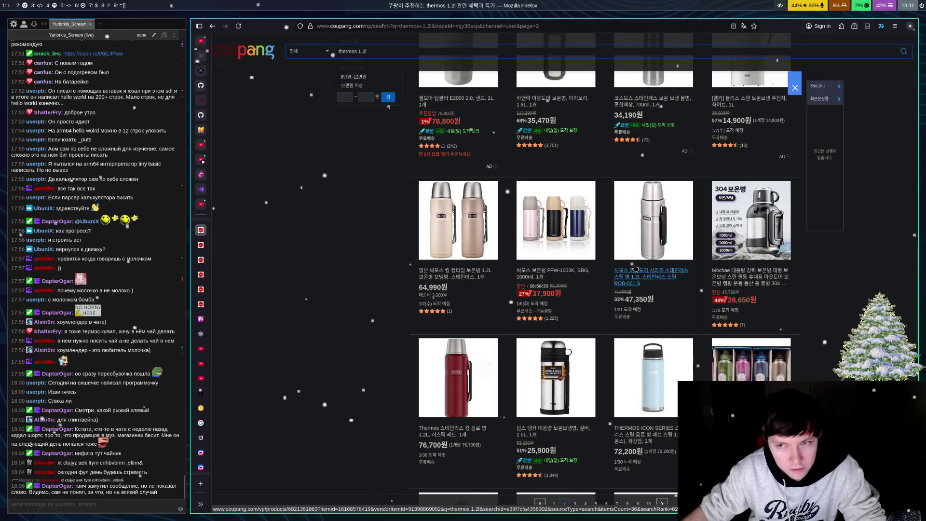
scroll(635, 267, down, 4)
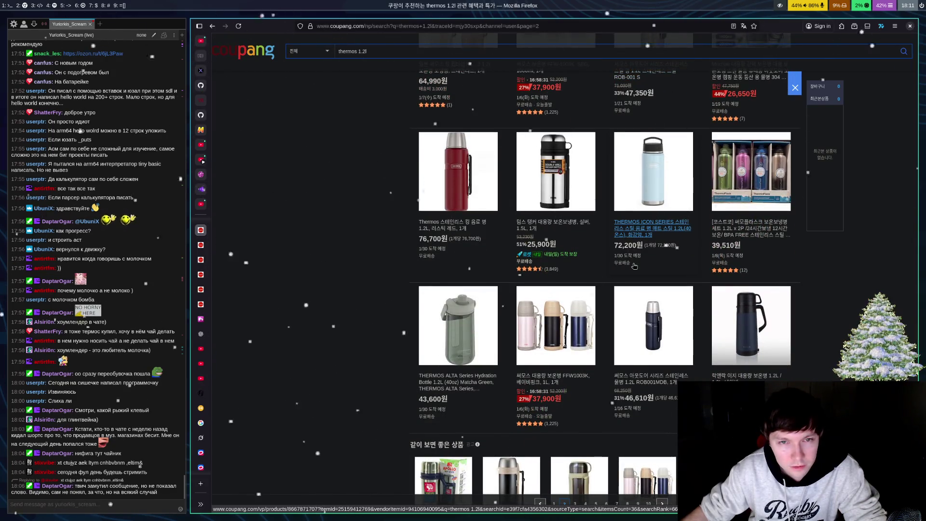
scroll(635, 265, down, 4)
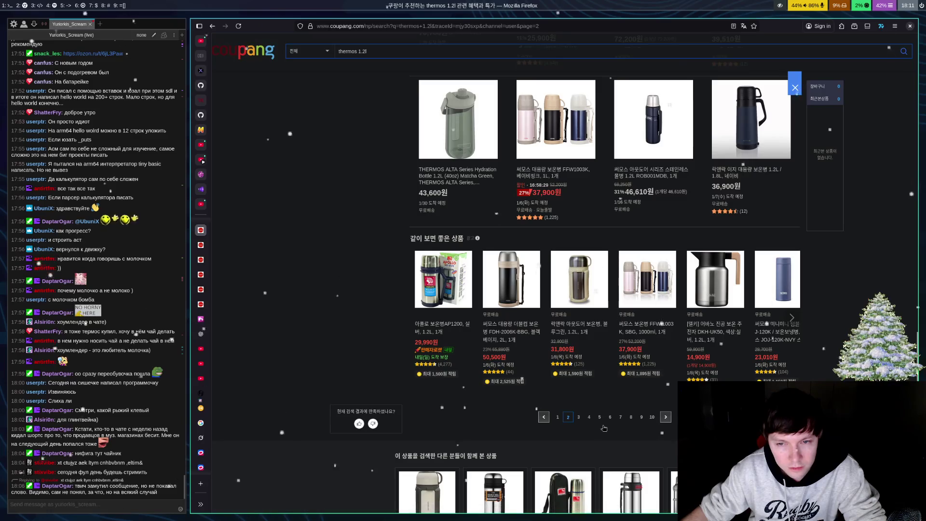
click(579, 417)
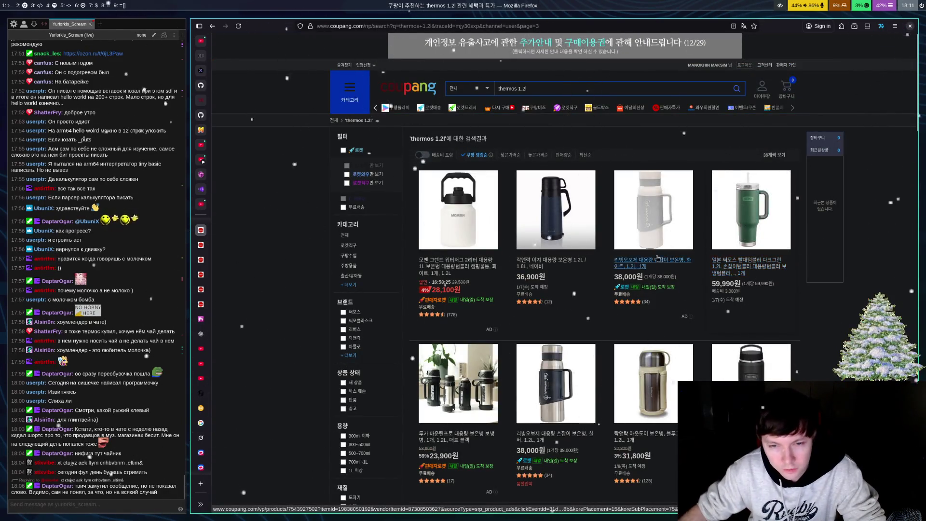
scroll(622, 270, down, 2)
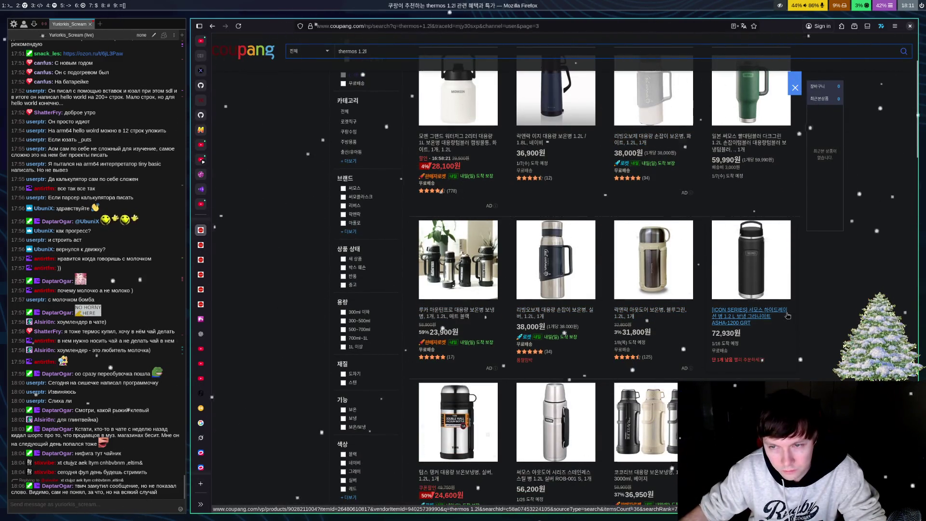
click(748, 318)
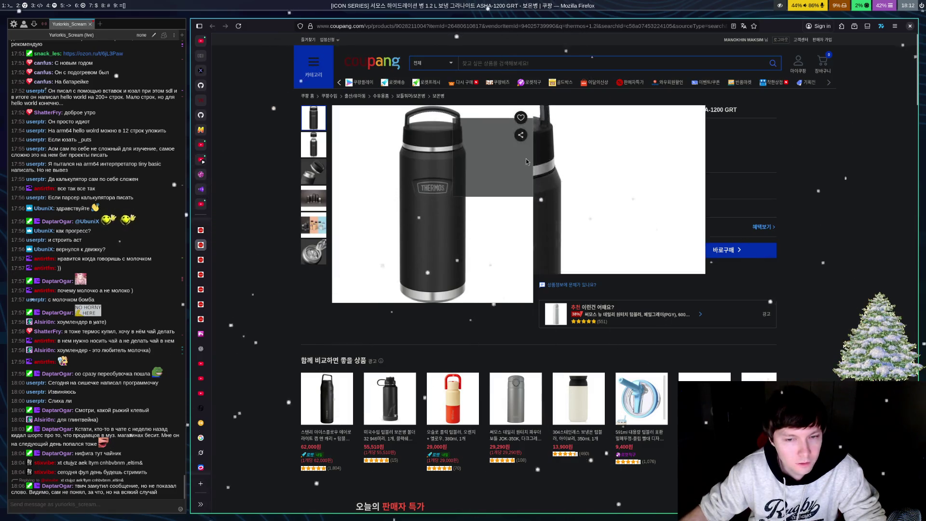
click(327, 192)
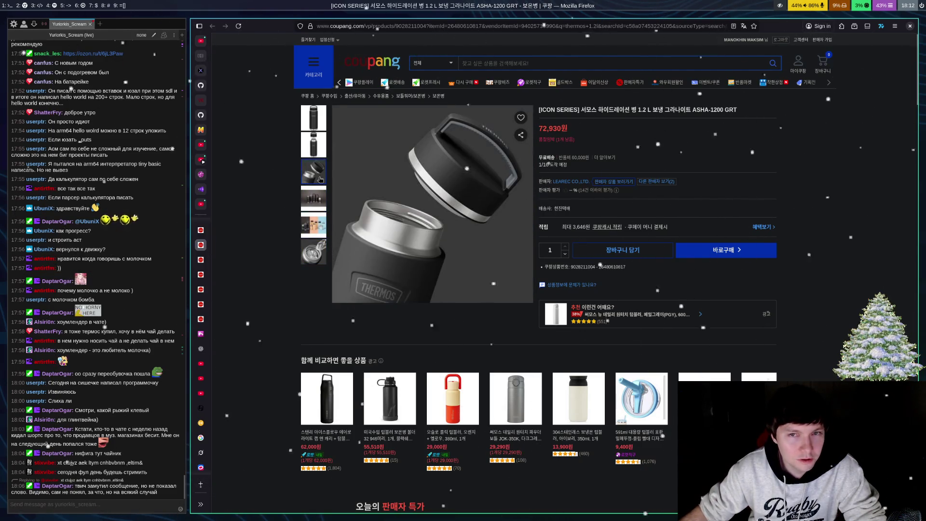
scroll(571, 228, down, 5)
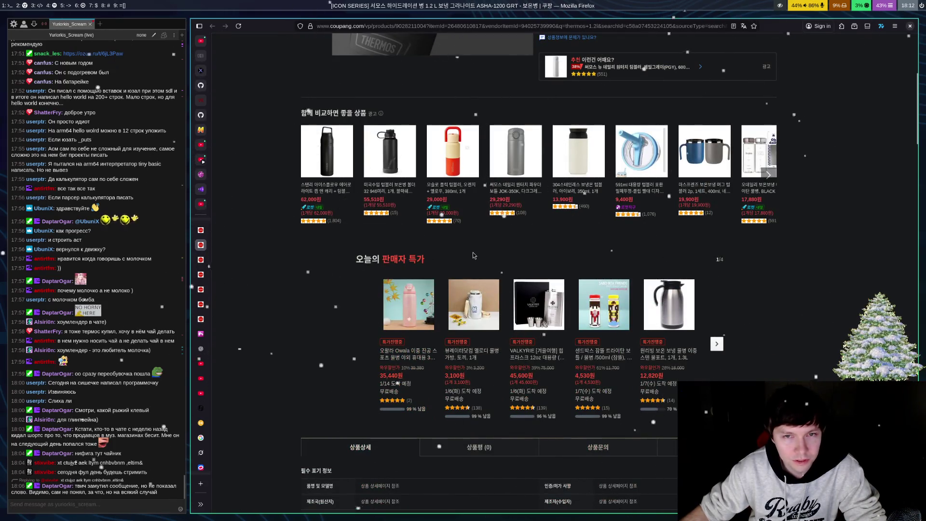
scroll(472, 251, up, 15)
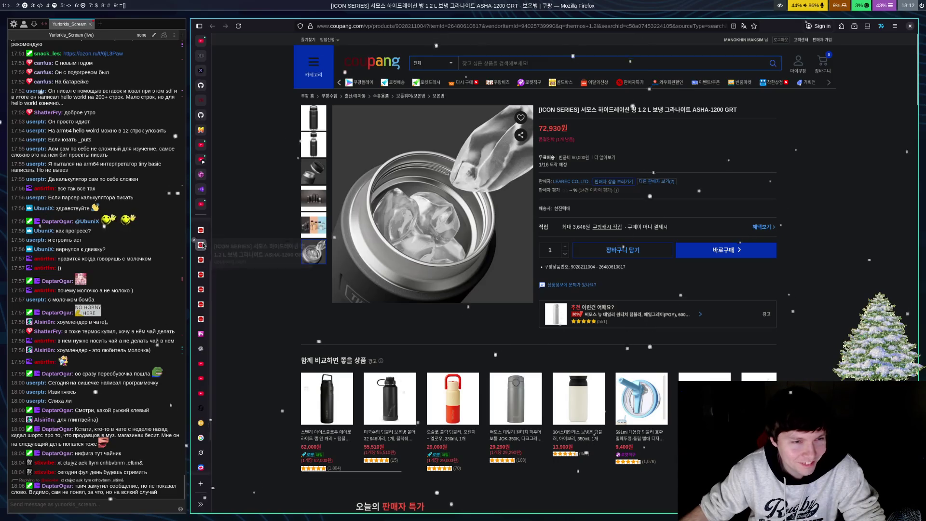
key(alt+Left)
Step: Scroll to the pagination and go to page 4 of the thermos 1.2l results
scroll(601, 293, down, 4)
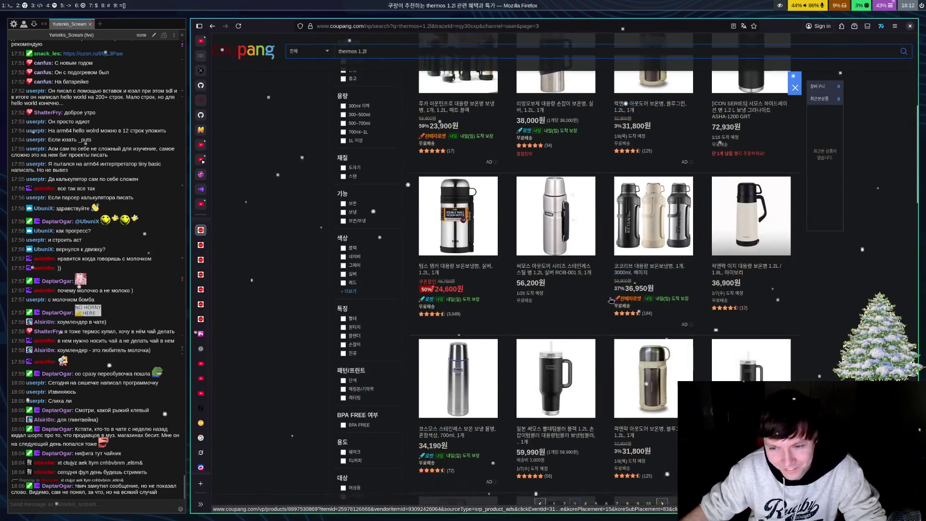
scroll(600, 293, down, 7)
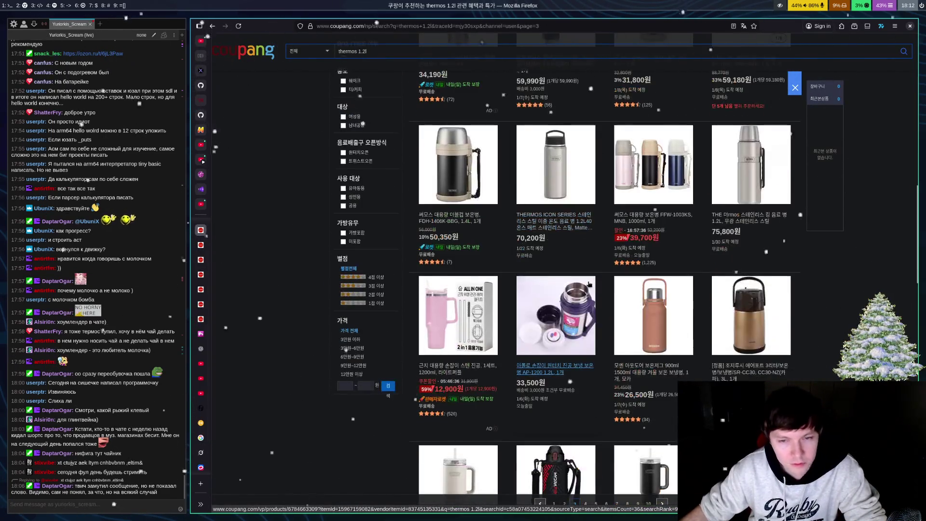
scroll(584, 284, down, 4)
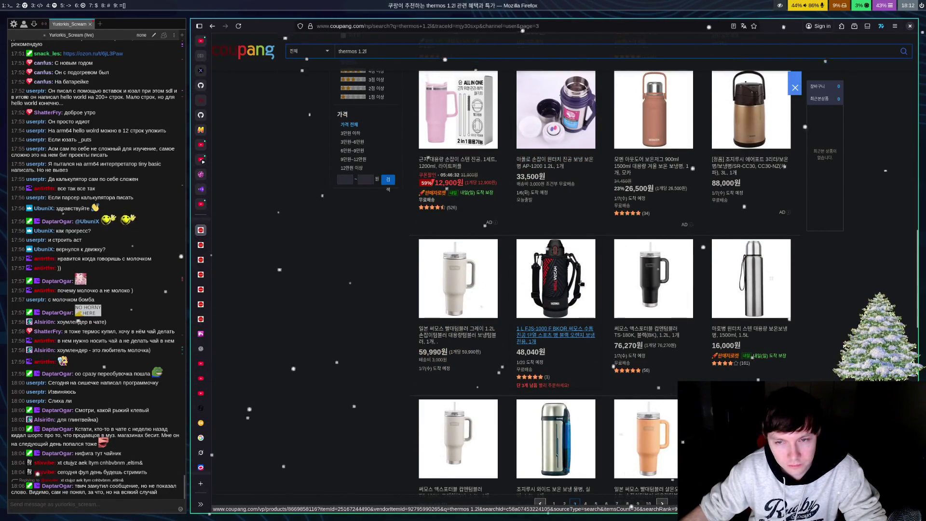
scroll(581, 283, down, 4)
scroll(582, 284, down, 4)
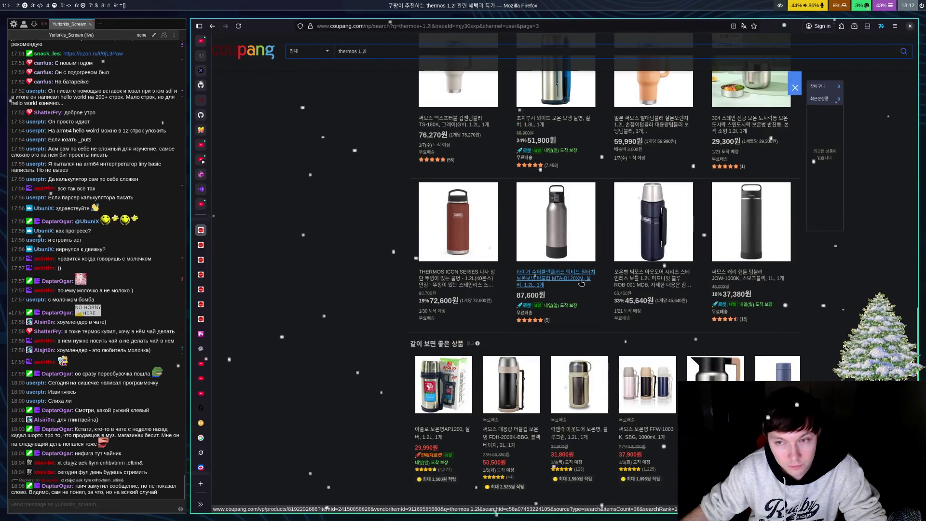
scroll(579, 284, down, 3)
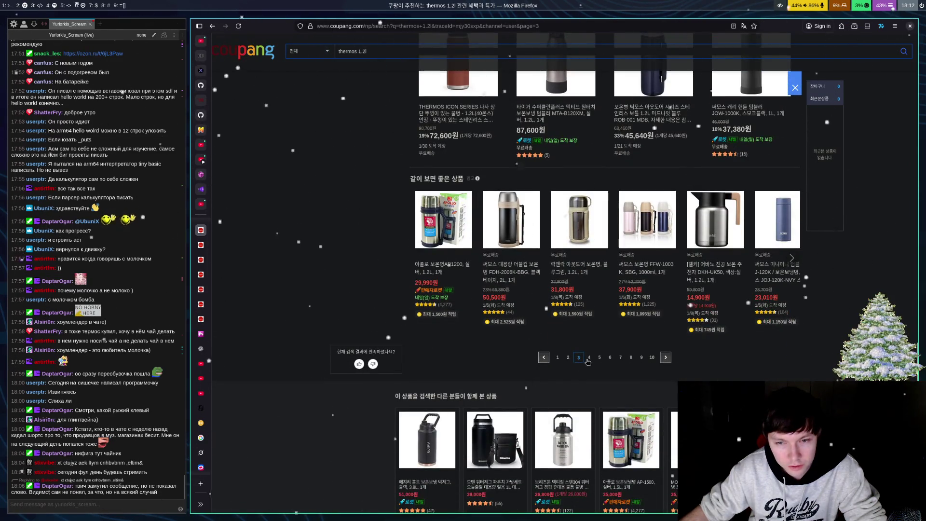
click(598, 370)
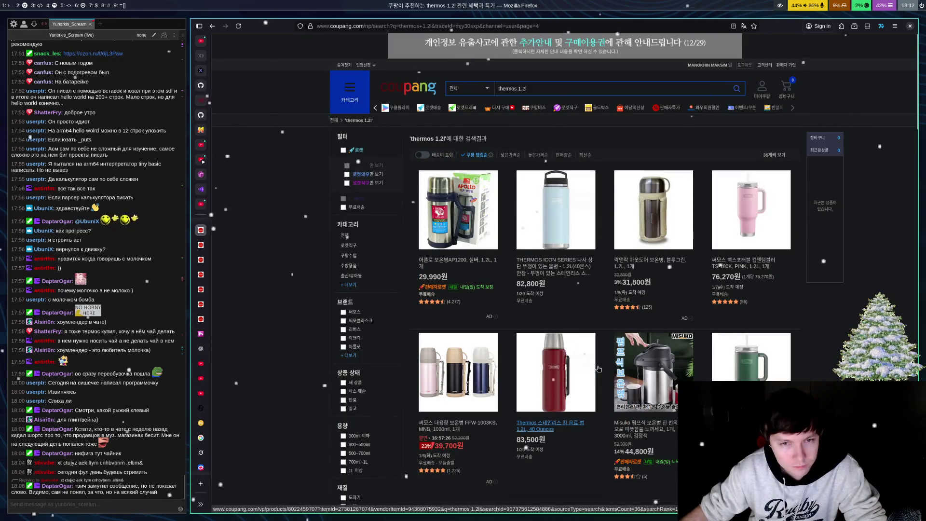
Step: Open the 37,380원 Thermos JOW-1000K carry-handle tumbler product page
scroll(598, 368, down, 4)
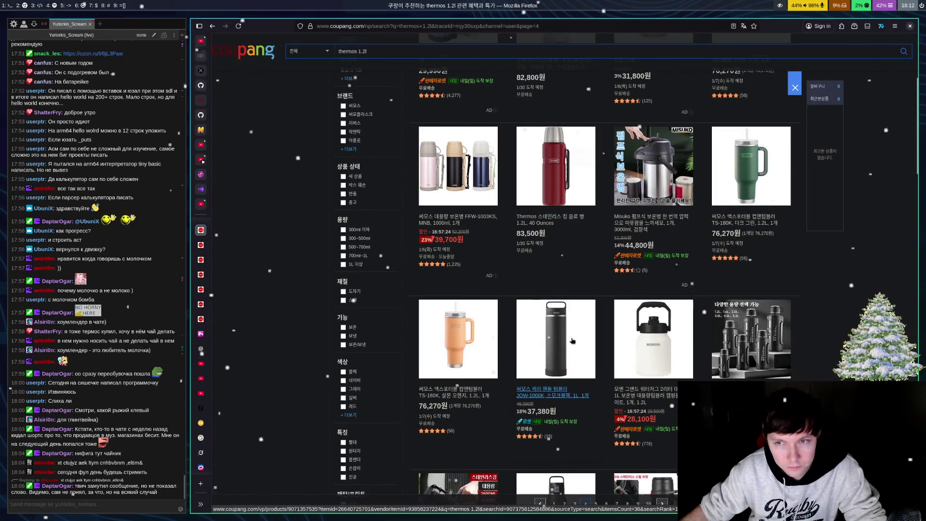
scroll(567, 357, down, 1)
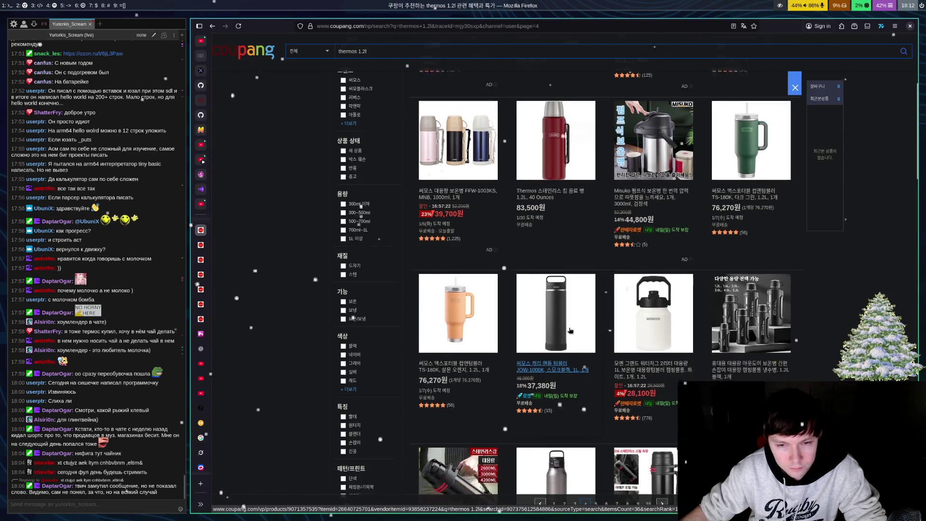
click(558, 357)
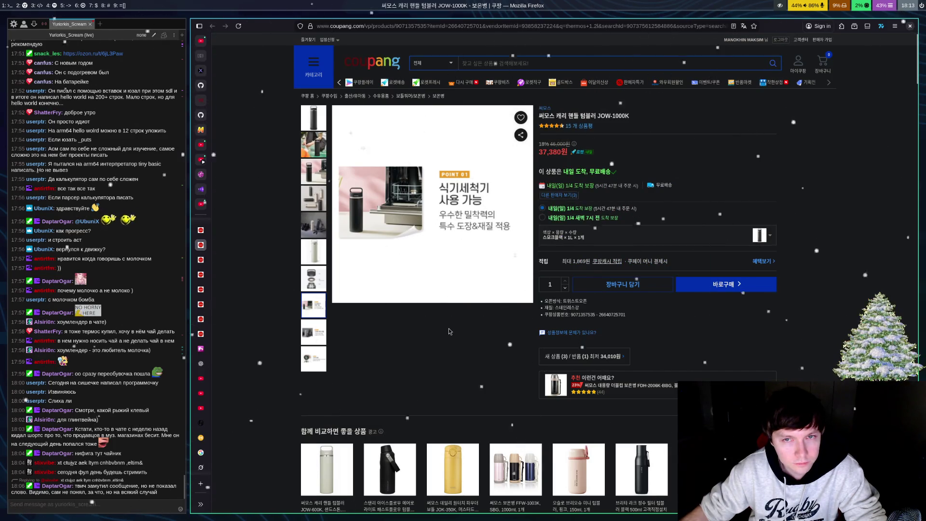
Step: View another JOW-1000K tumbler photo, then return to page 4 of the results
click(320, 366)
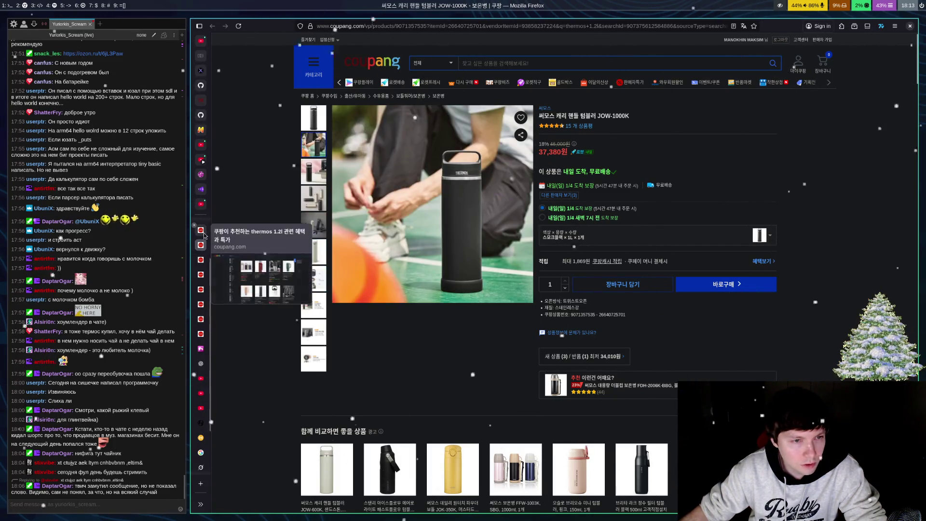
key(alt+Left)
scroll(579, 323, down, 4)
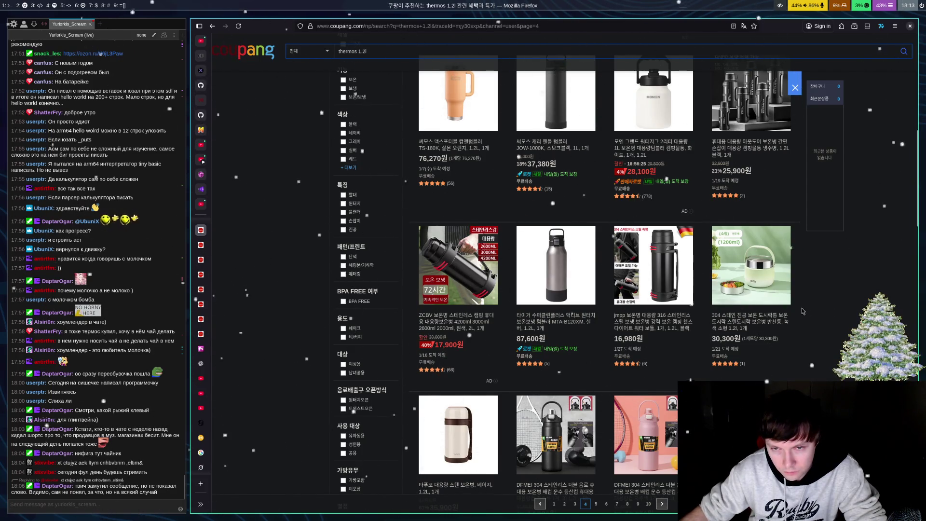
Step: Look over the jmpp 316 stainless thermos photos, then switch back to the JOW-1000K page
click(654, 322)
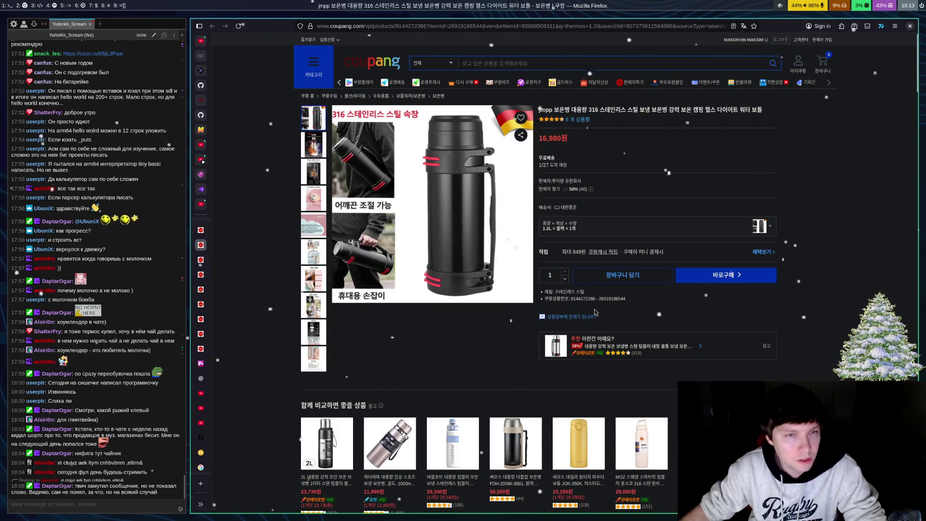
click(314, 279)
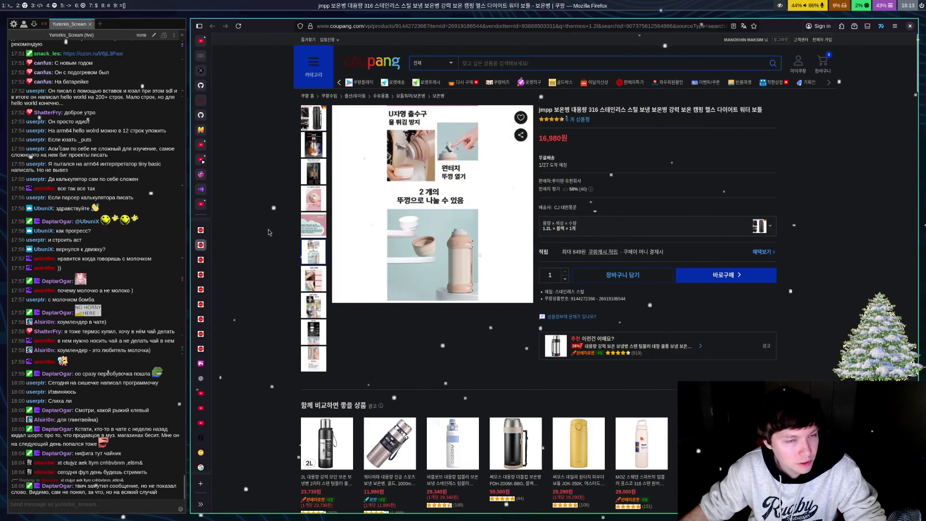
click(208, 236)
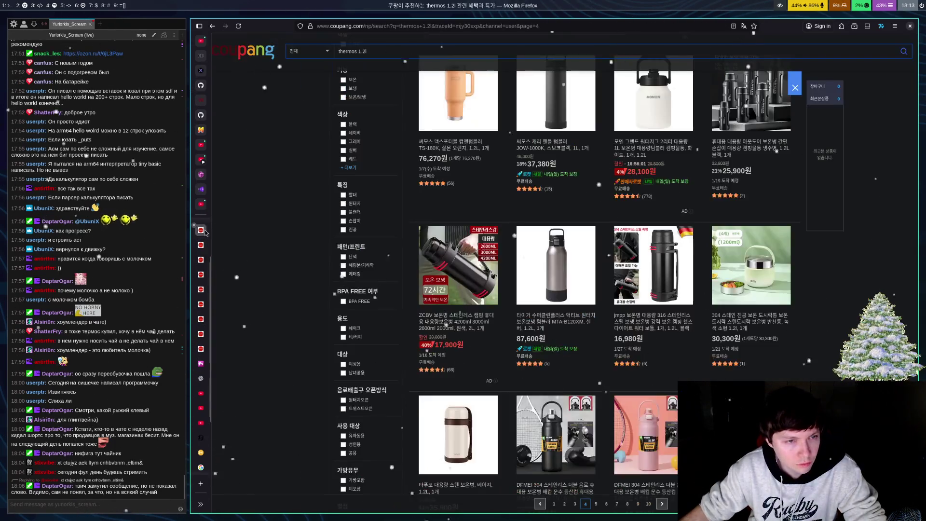
click(206, 263)
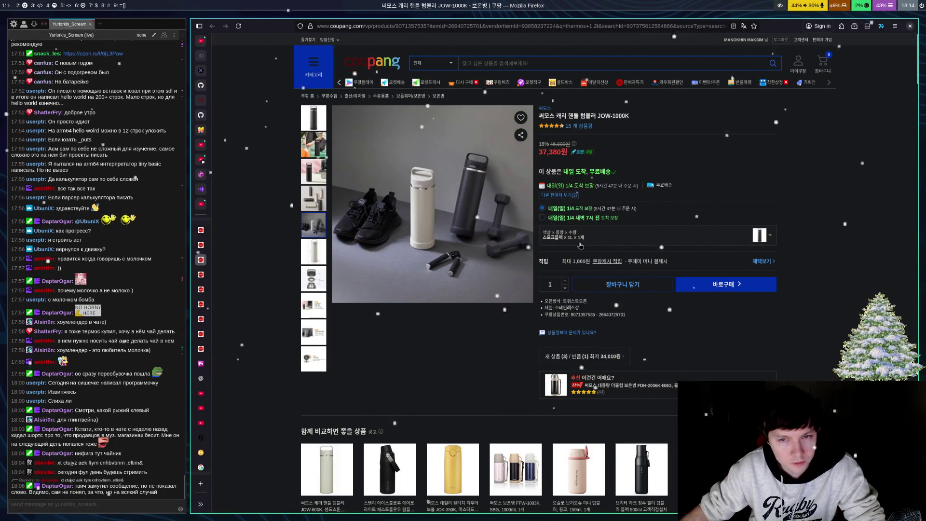
Step: Check the JOW-1000K variants and black and white bottle photos, then switch to the jmpp page
click(580, 239)
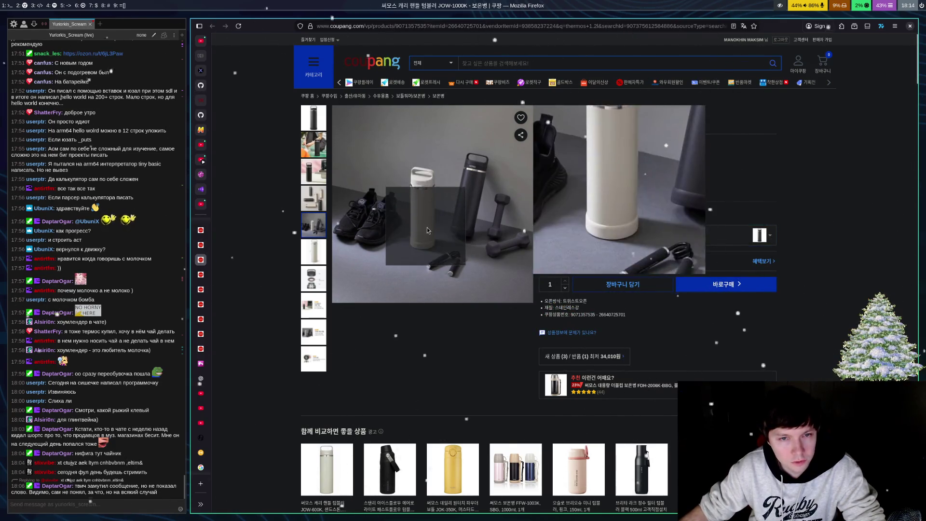
click(322, 130)
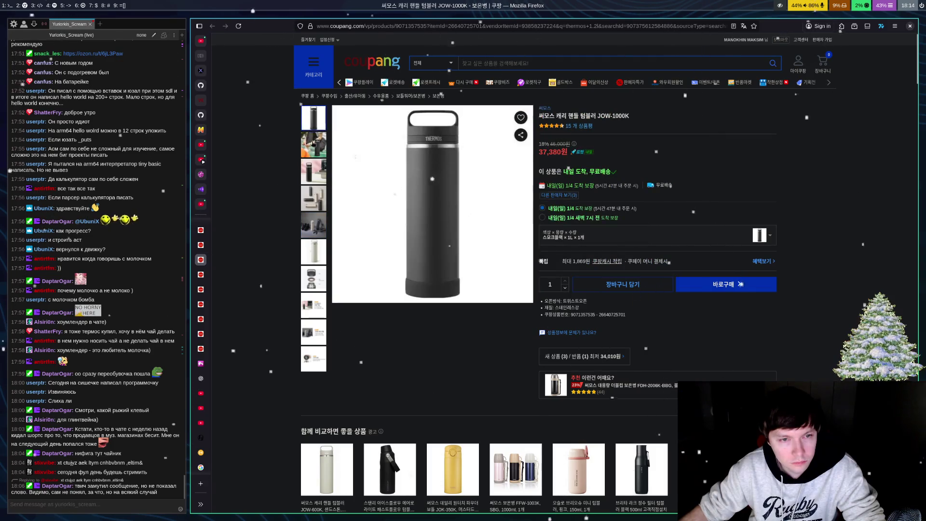
click(317, 261)
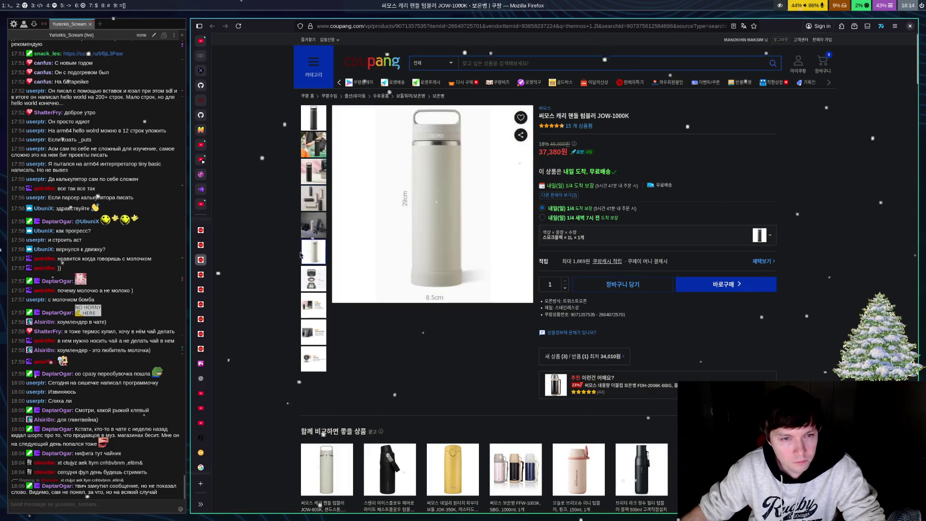
scroll(213, 249, up, 2)
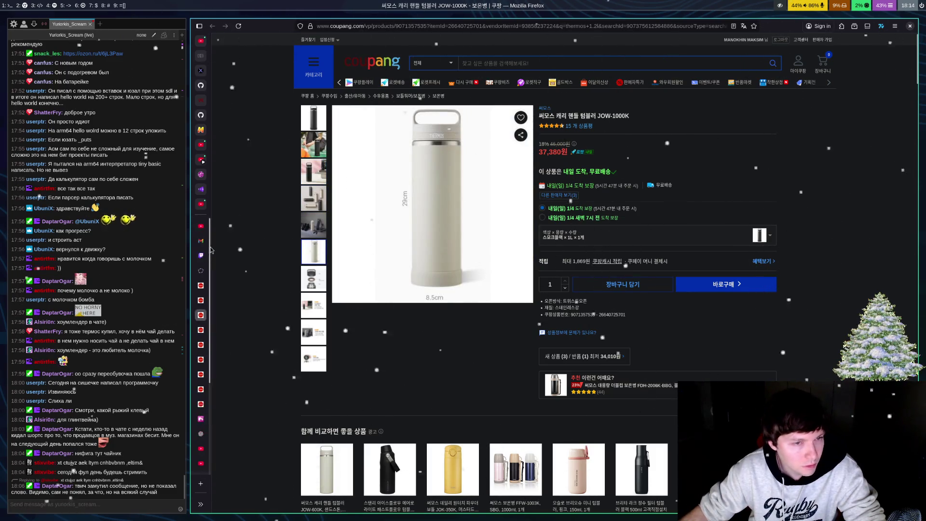
click(200, 301)
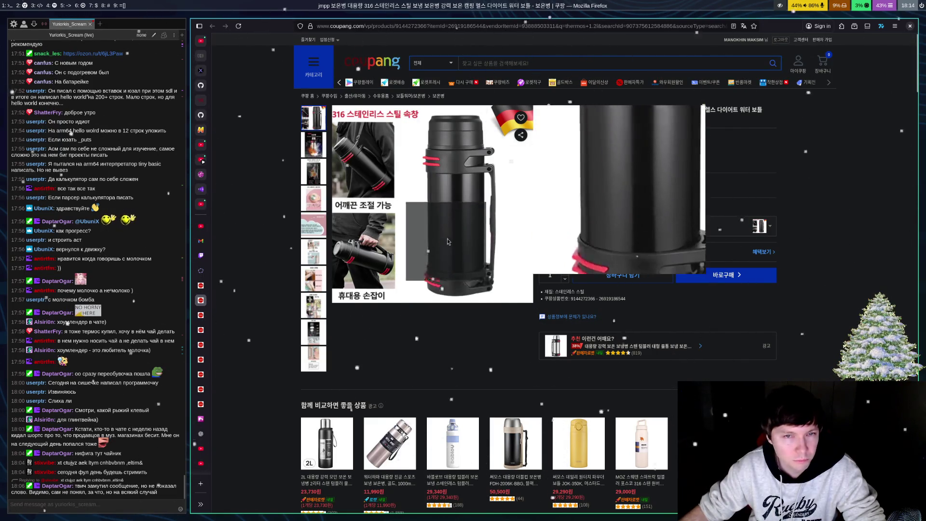
Step: Return to page 4 of the thermos 1.2l results and scroll down
click(201, 285)
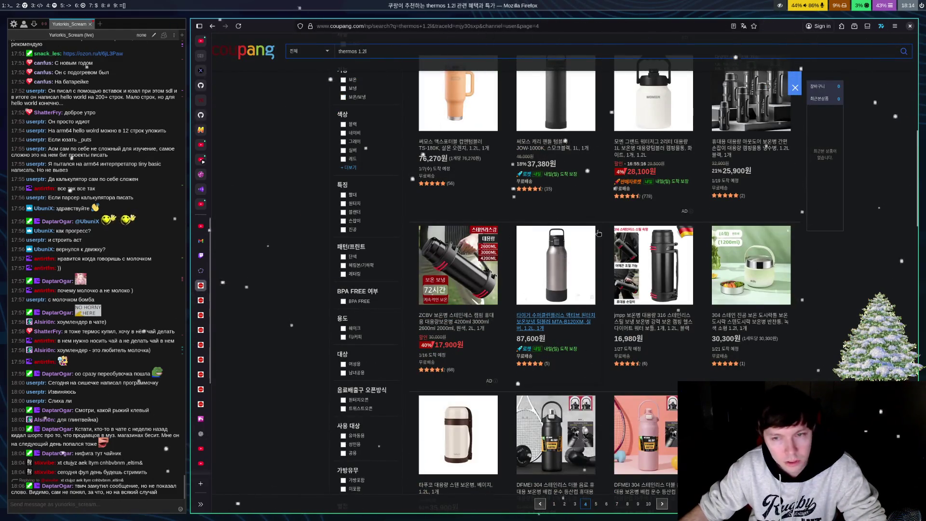
scroll(600, 230, down, 3)
scroll(604, 225, down, 5)
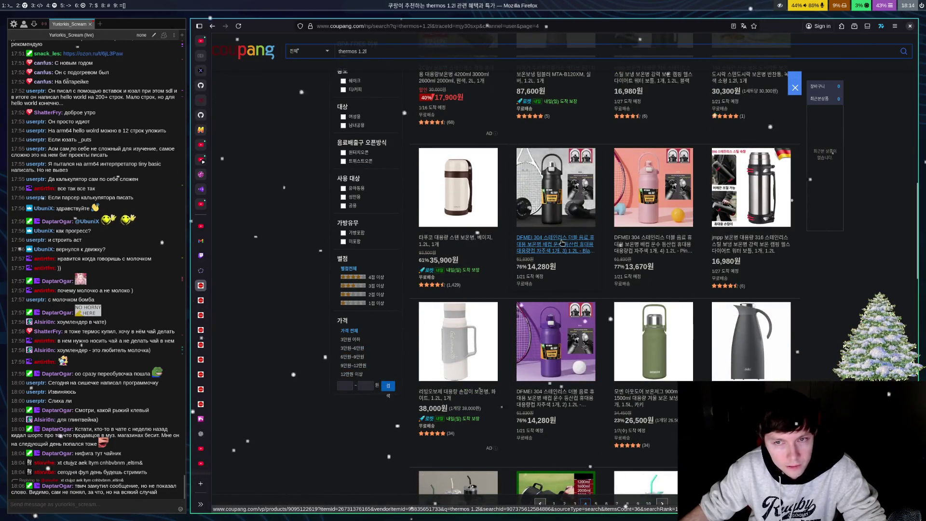
scroll(589, 229, down, 6)
scroll(587, 231, down, 4)
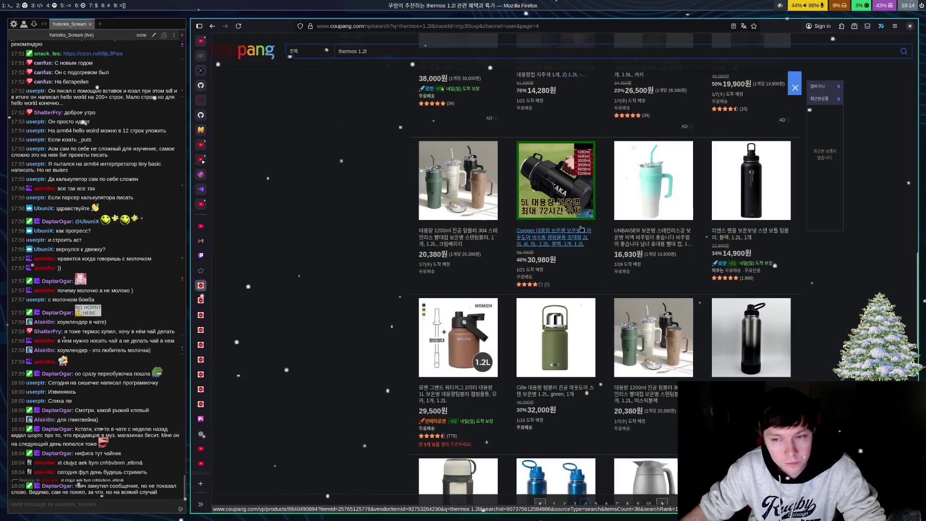
scroll(486, 273, down, 7)
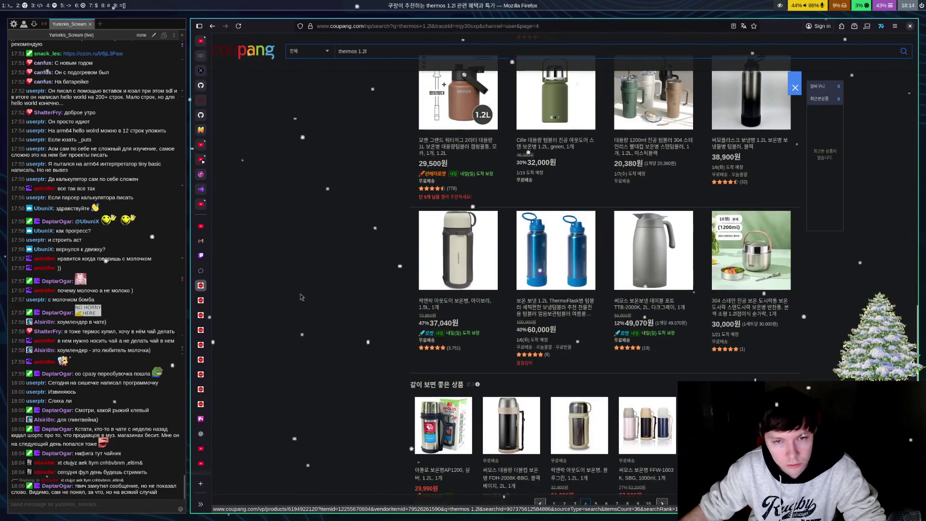
Step: Compare the jmpp and JOW-1000K pages again, then return to the page 4 results
click(255, 337)
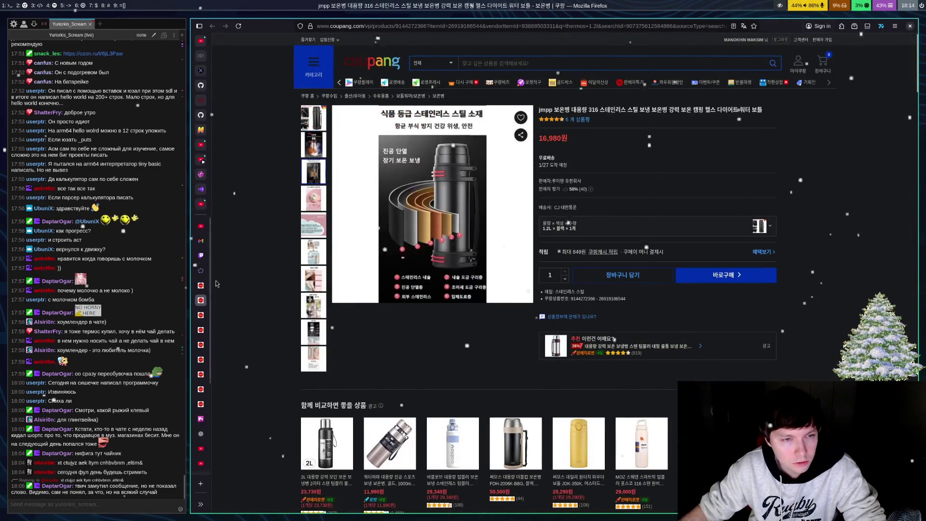
click(256, 337)
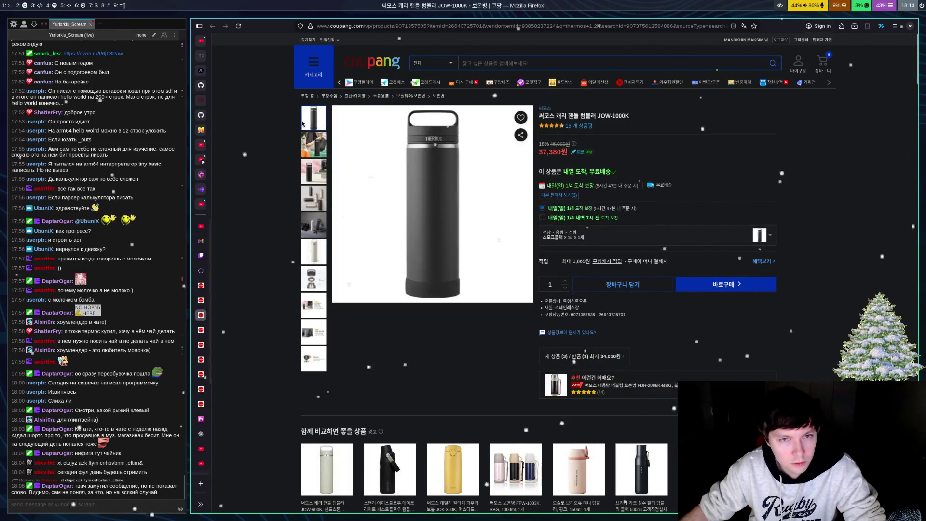
mouse_move(314, 140)
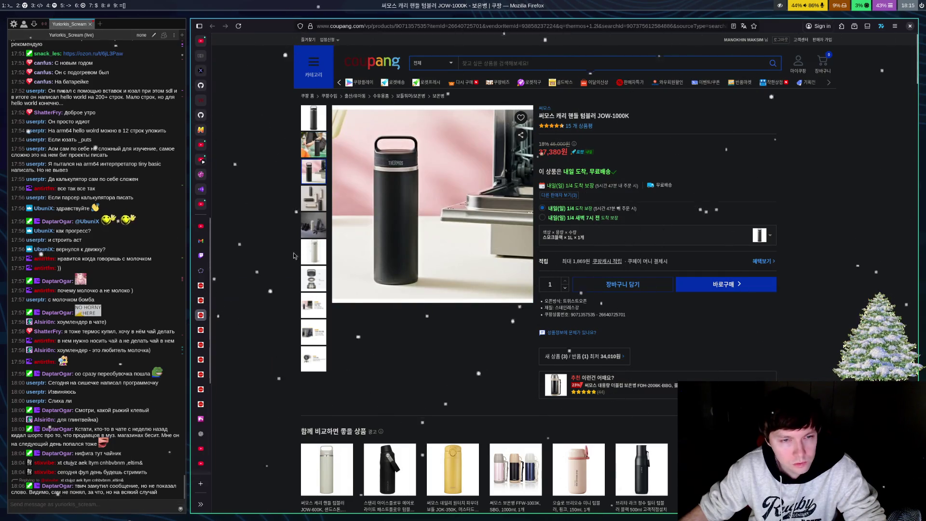
mouse_move(321, 257)
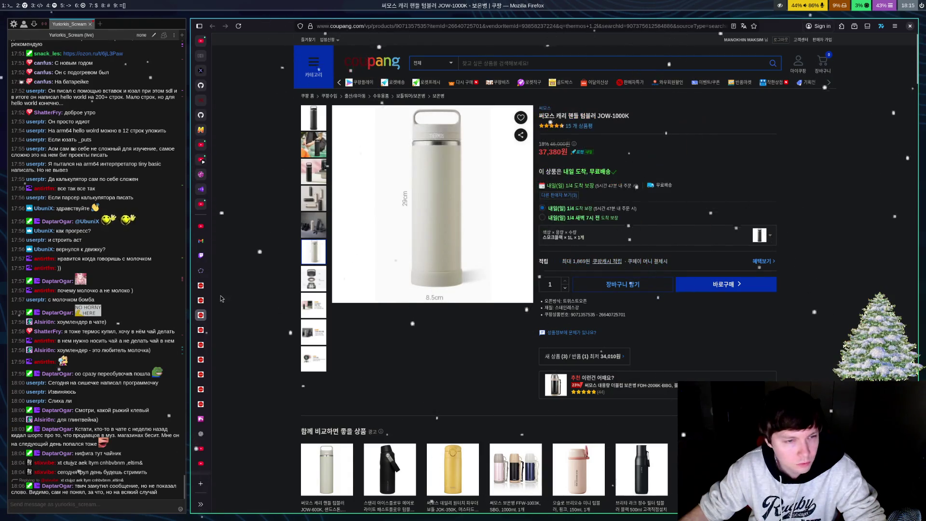
click(202, 286)
scroll(386, 213, down, 3)
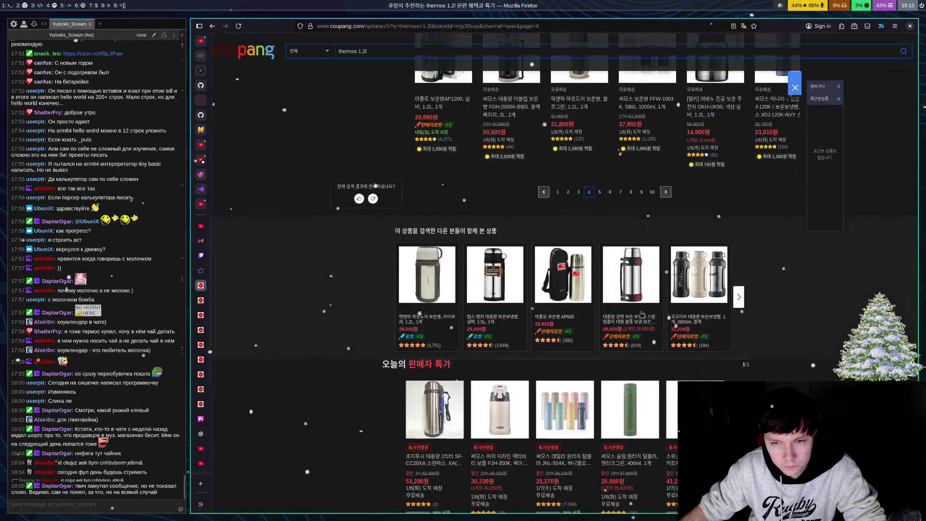
Step: Go to page 5 of the 'thermos 1.2l' results and scroll down the listings
click(605, 192)
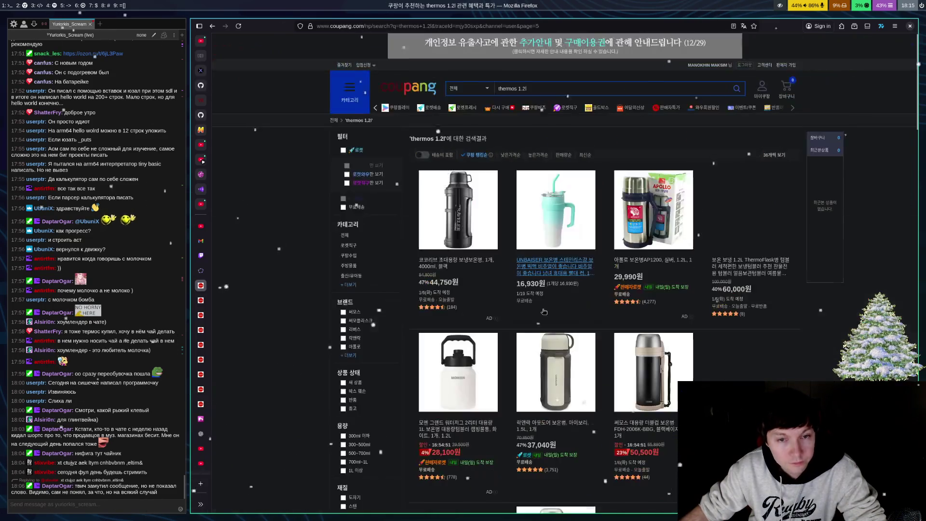
scroll(520, 271, down, 4)
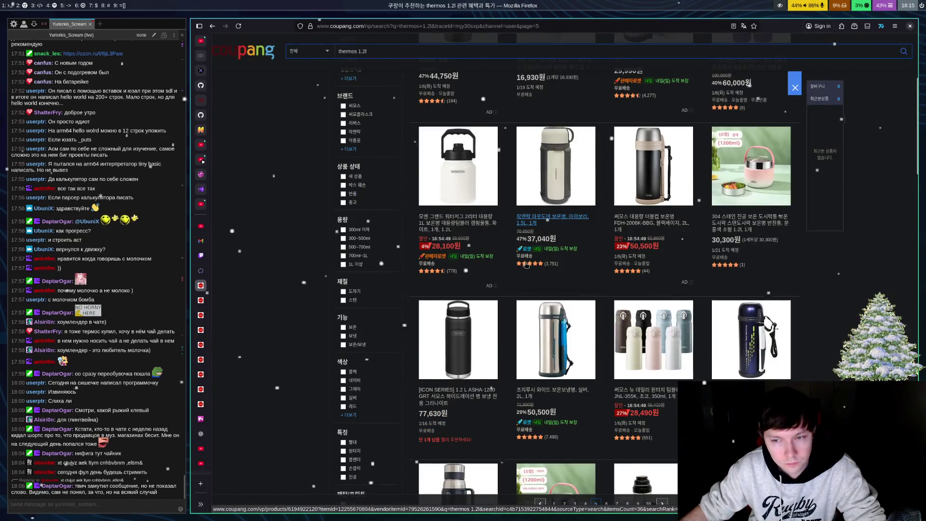
scroll(526, 265, down, 5)
scroll(526, 265, down, 4)
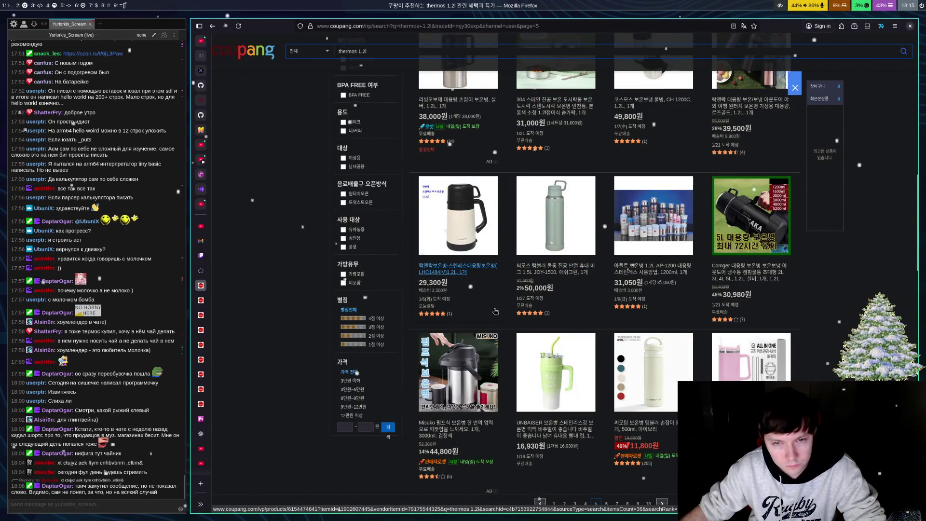
Step: Open the Thermos JOY-1500 1.5L mug listing, then return to the page 5 results
click(523, 211)
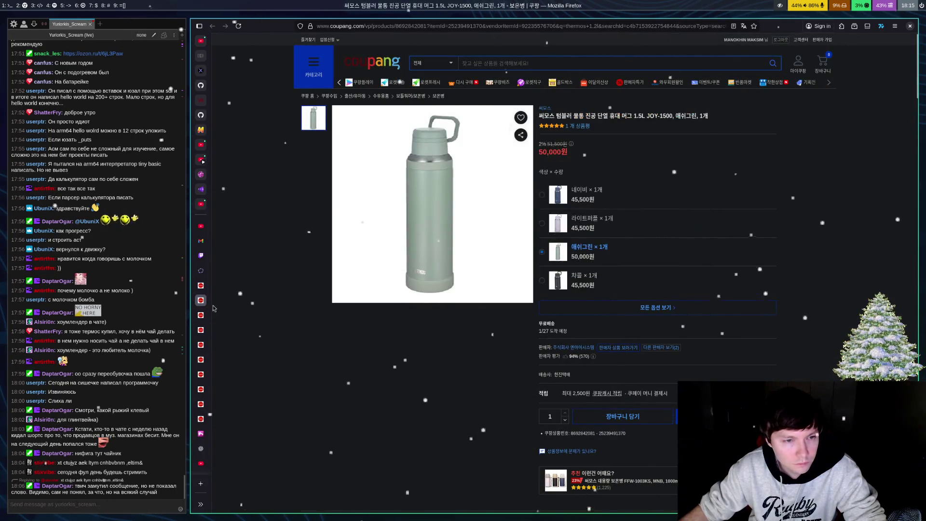
click(201, 272)
click(201, 286)
scroll(364, 218, down, 3)
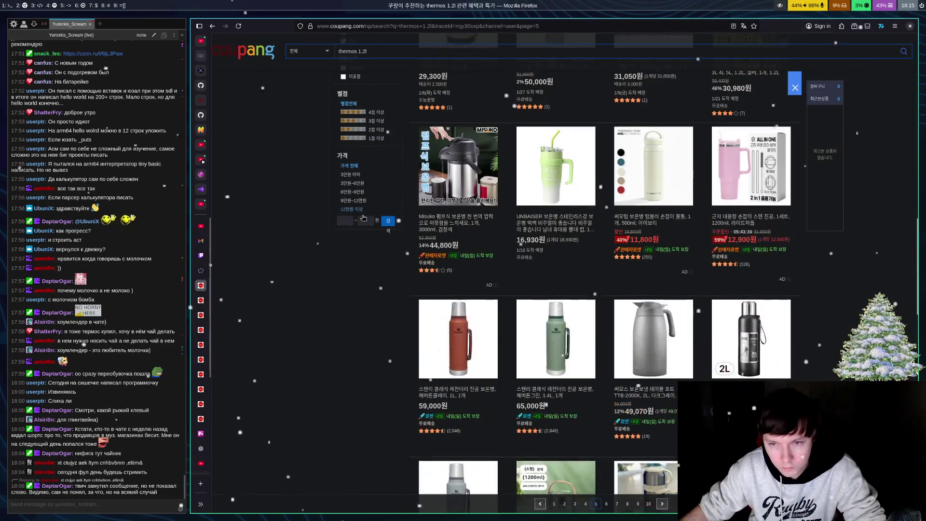
Step: Look at the Thermo-Tum tumbler page, then scroll page 5 down to the recommended-products row
click(667, 219)
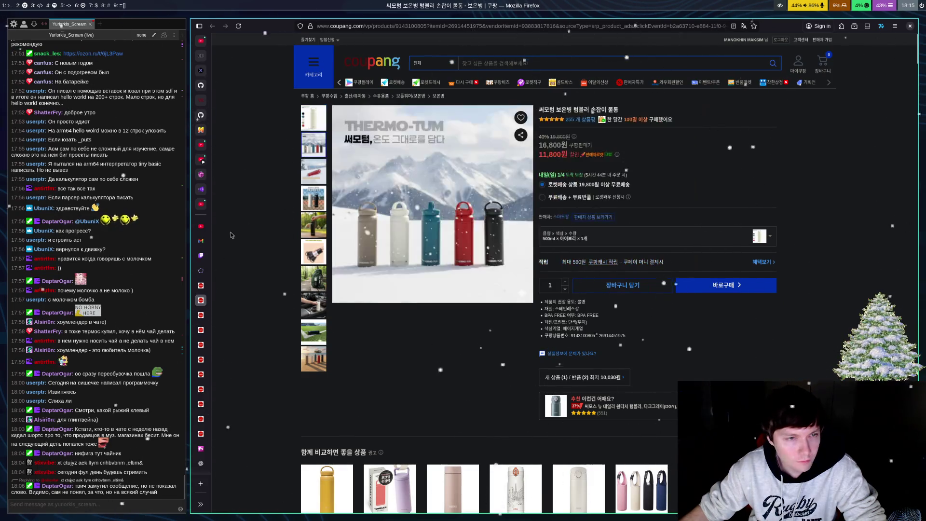
key(alt+Left)
scroll(428, 218, down, 3)
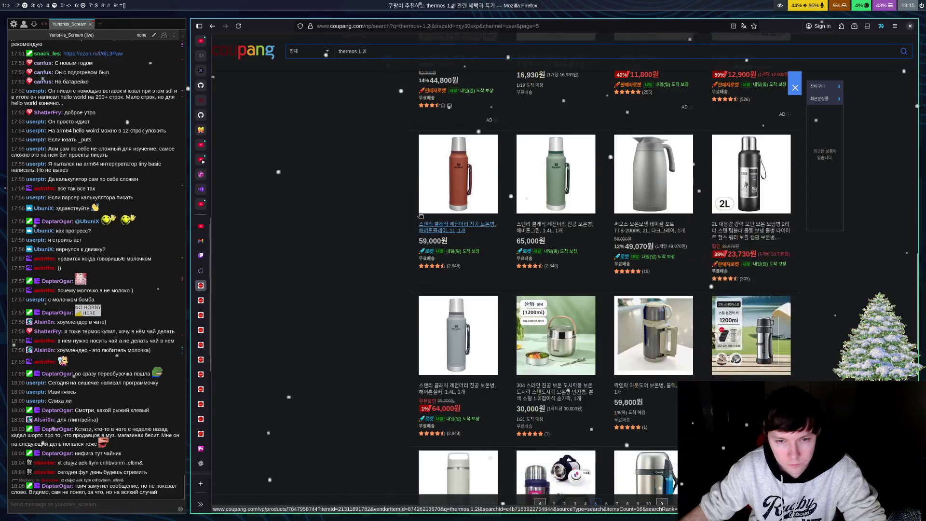
scroll(416, 210, down, 3)
scroll(416, 211, up, 3)
scroll(415, 210, down, 4)
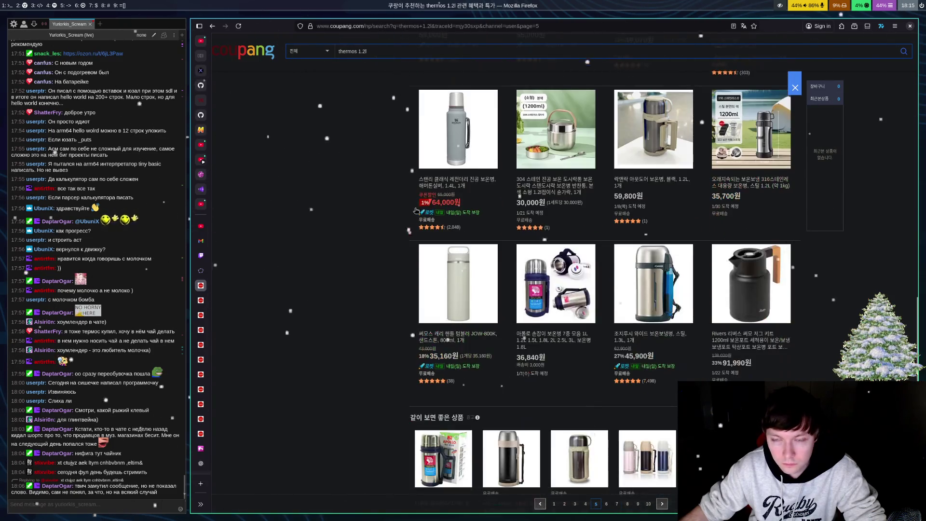
scroll(416, 210, down, 4)
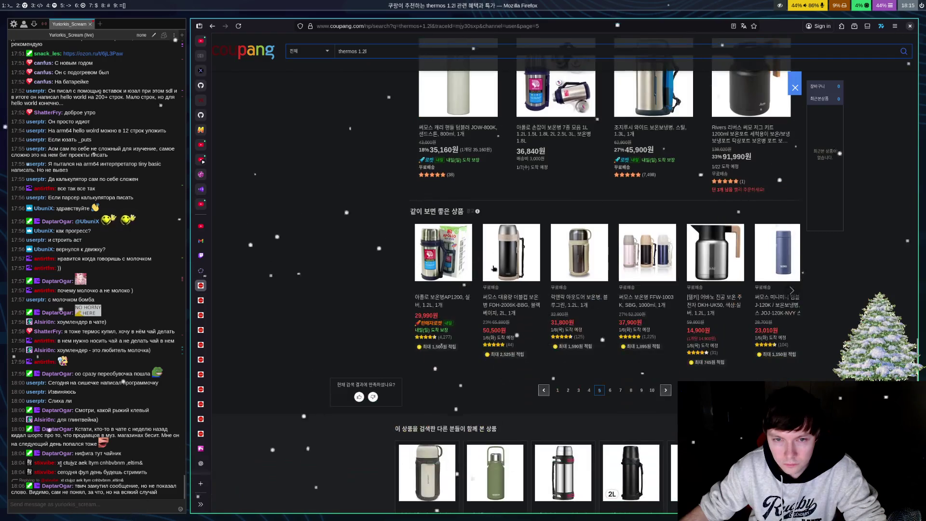
scroll(513, 252, up, 2)
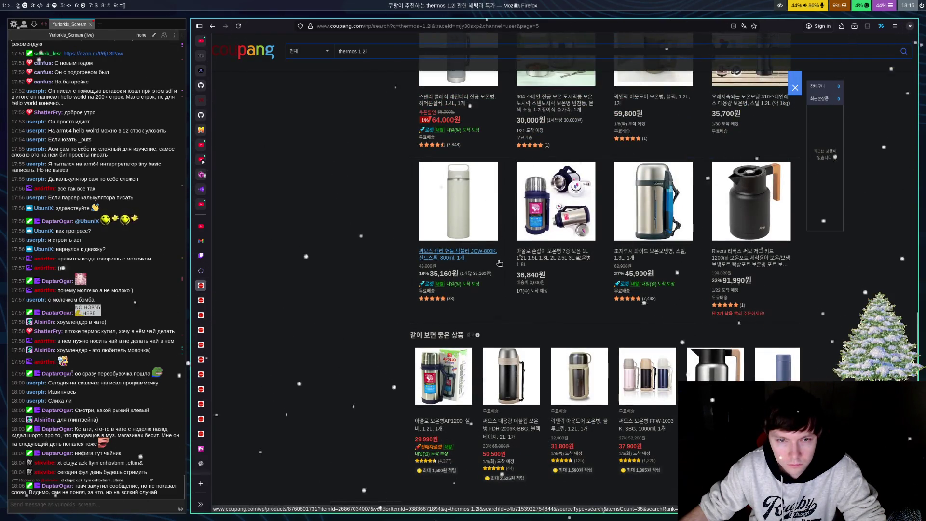
Step: View the Thermos JOW-800K tumbler page, go back to the results, and move to page 6
click(441, 254)
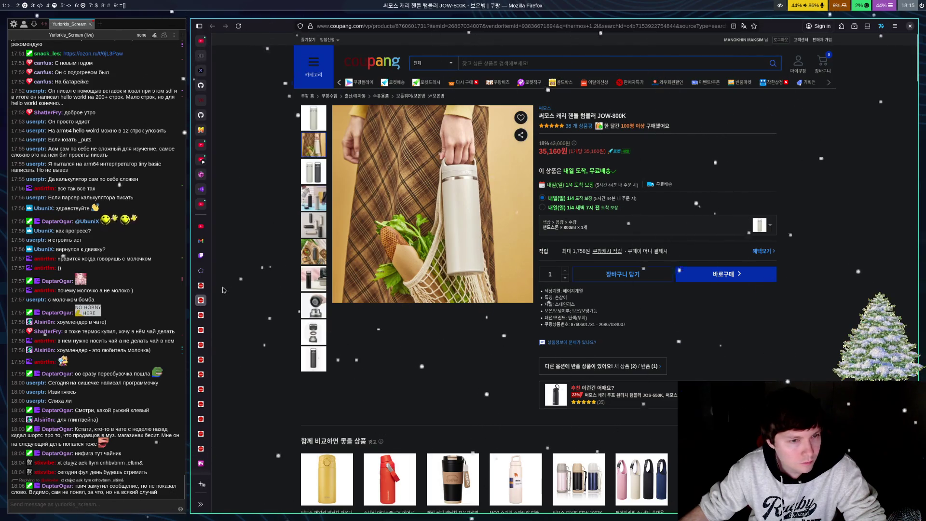
mouse_move(210, 233)
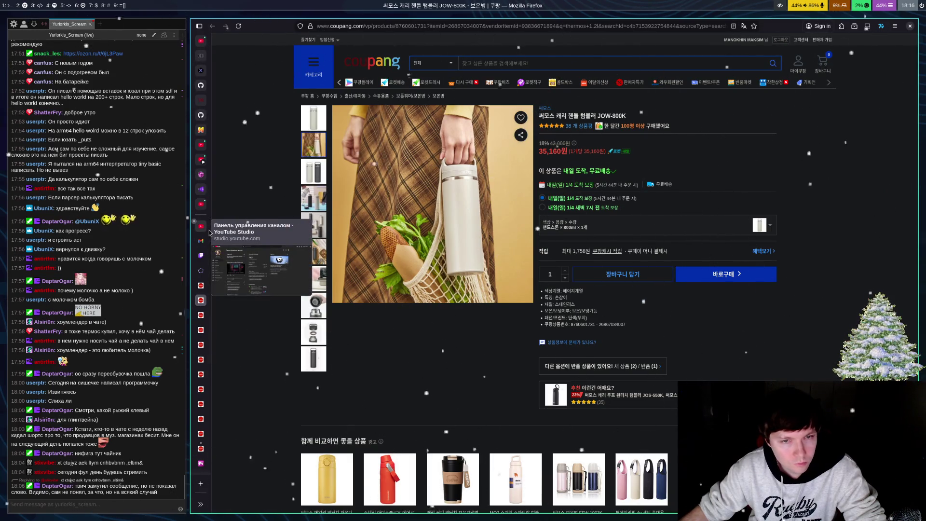
key(alt+Left)
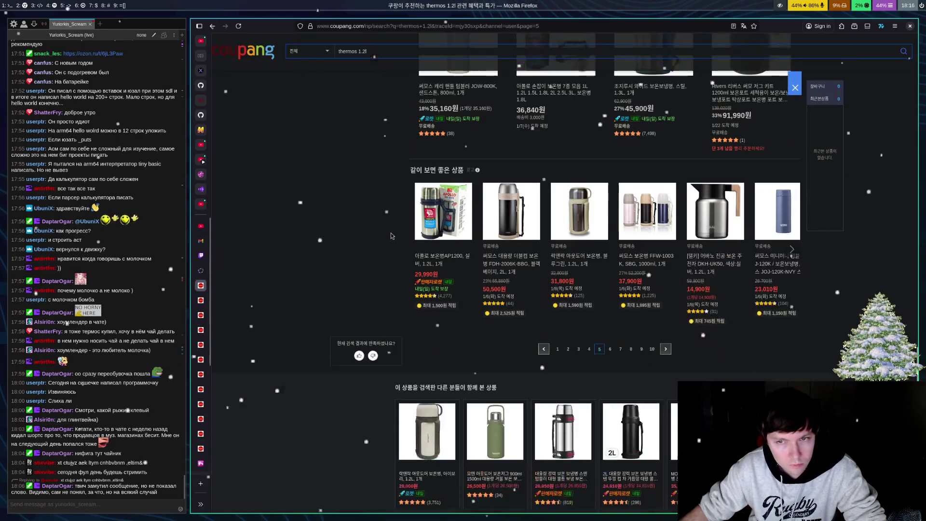
click(611, 350)
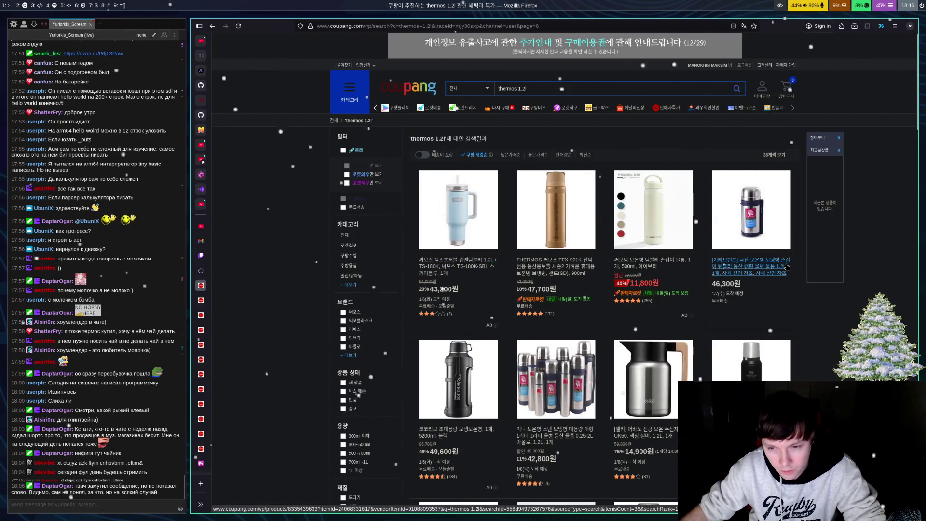
Step: Open the Zojirushi SU-DA100 bottle page and view its three-colour and black bottle photos
scroll(787, 266, down, 3)
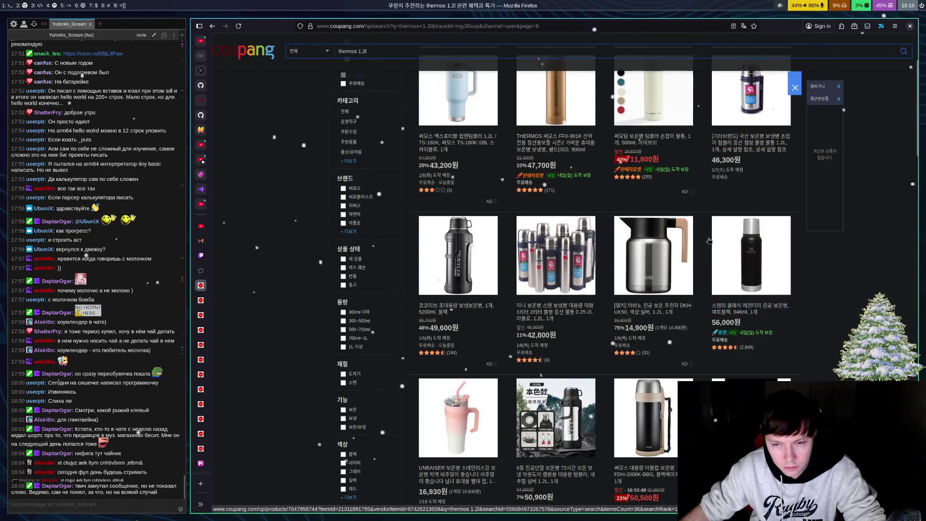
scroll(741, 315, down, 6)
scroll(767, 241, down, 3)
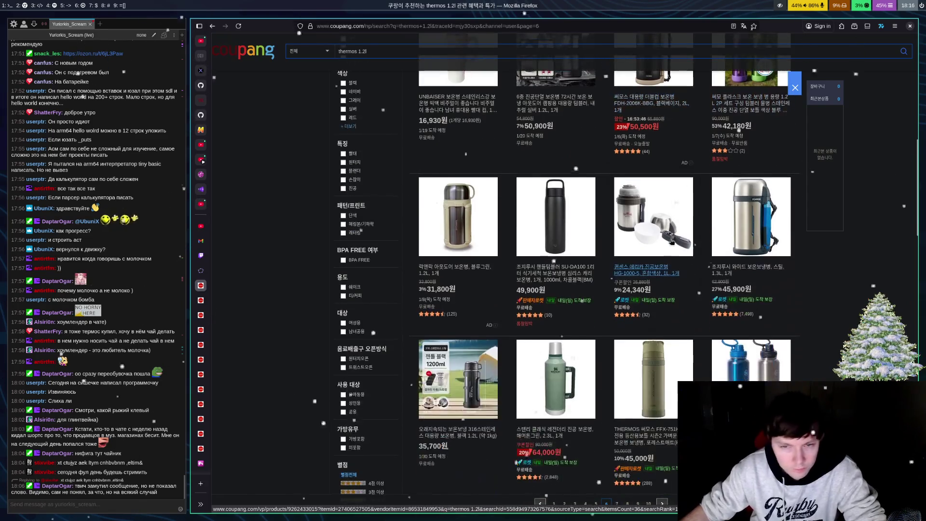
click(555, 278)
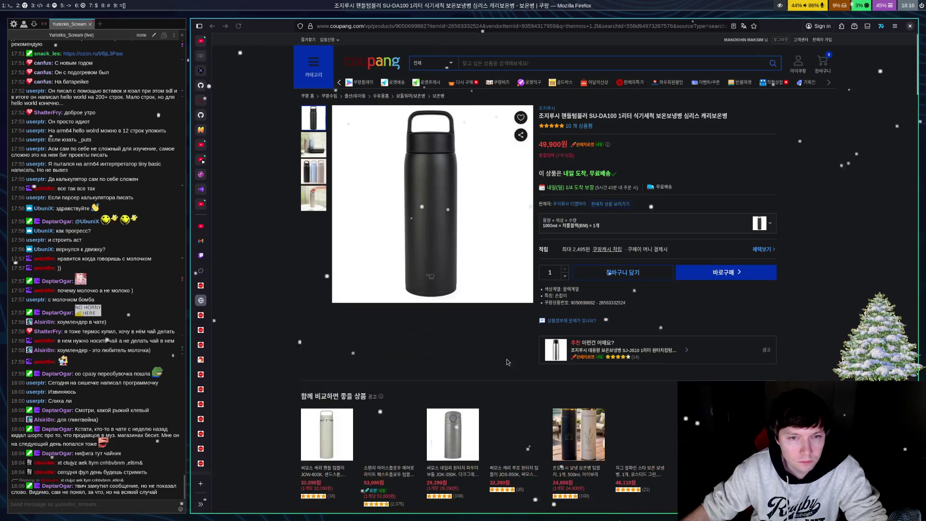
mouse_move(431, 278)
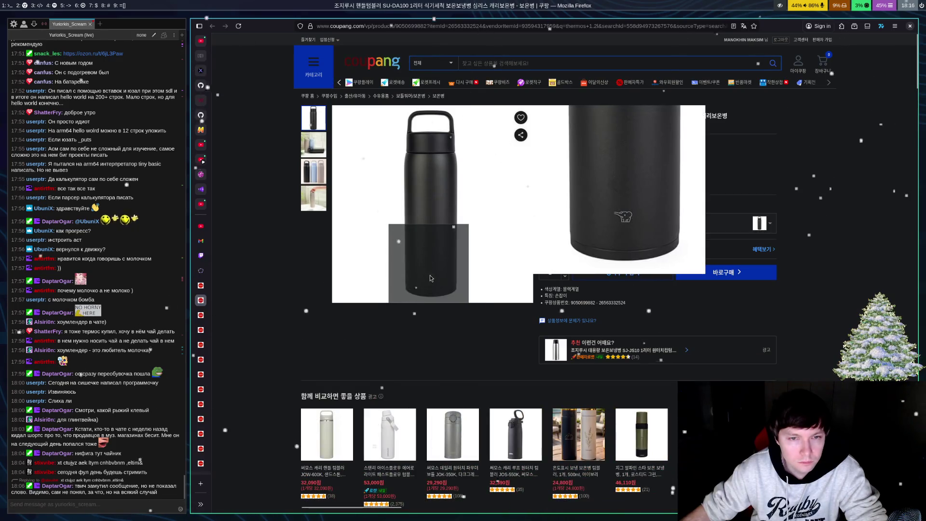
click(316, 173)
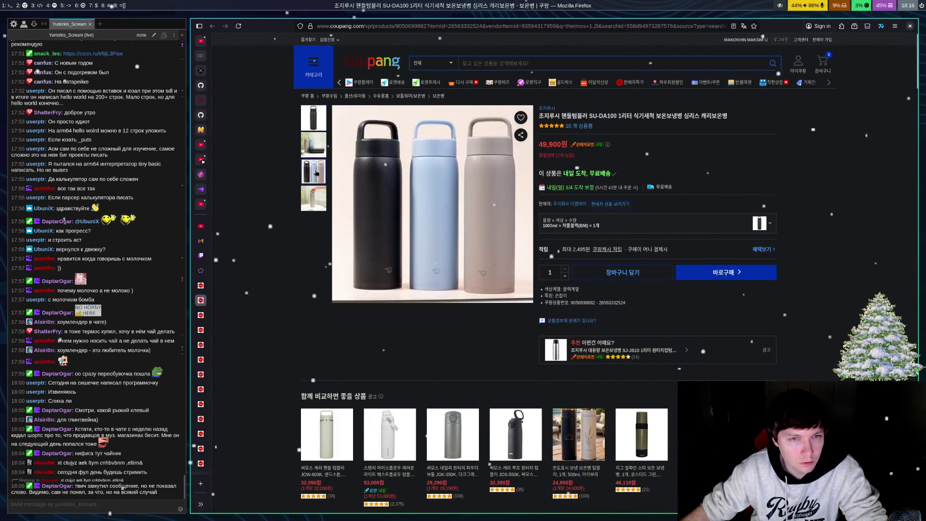
click(316, 124)
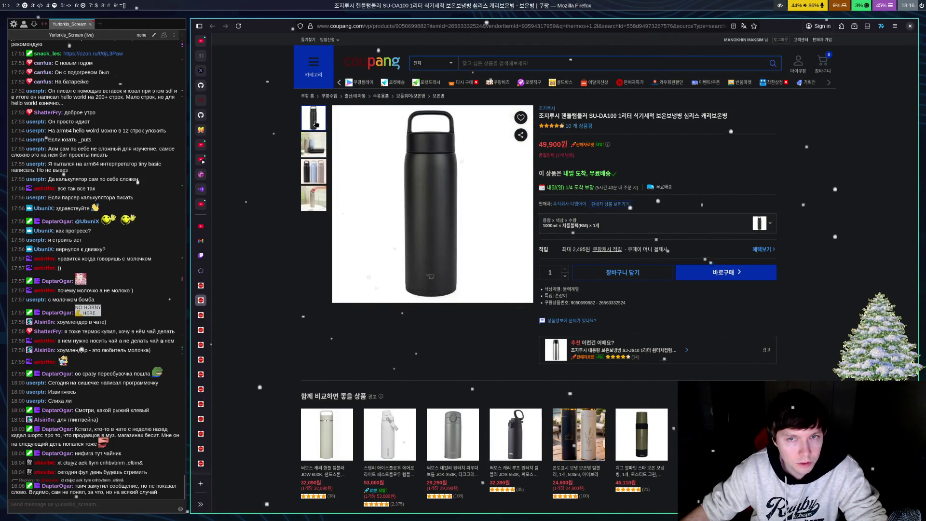
Step: Reopen the SU-DA100 listing in a new tab, then follow the Hollywood Undead CHAOS link from chat
click(201, 285)
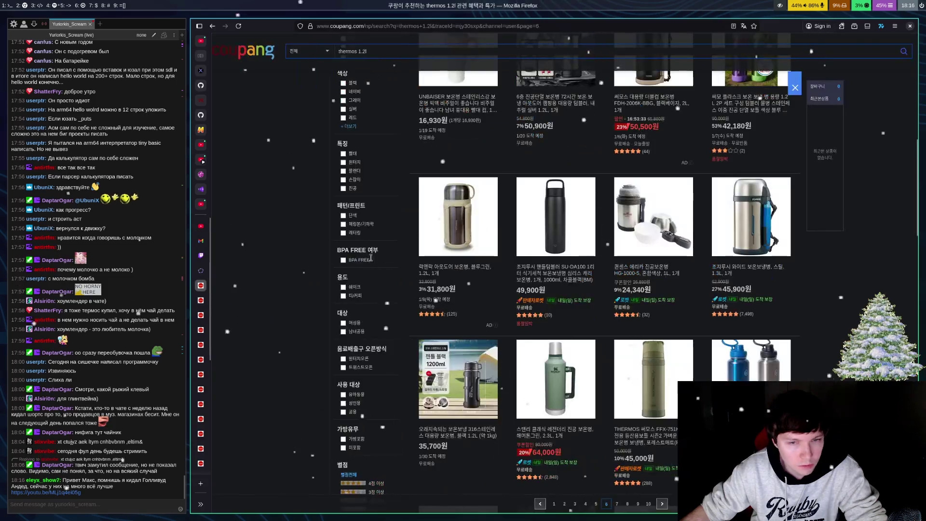
scroll(377, 256, down, 5)
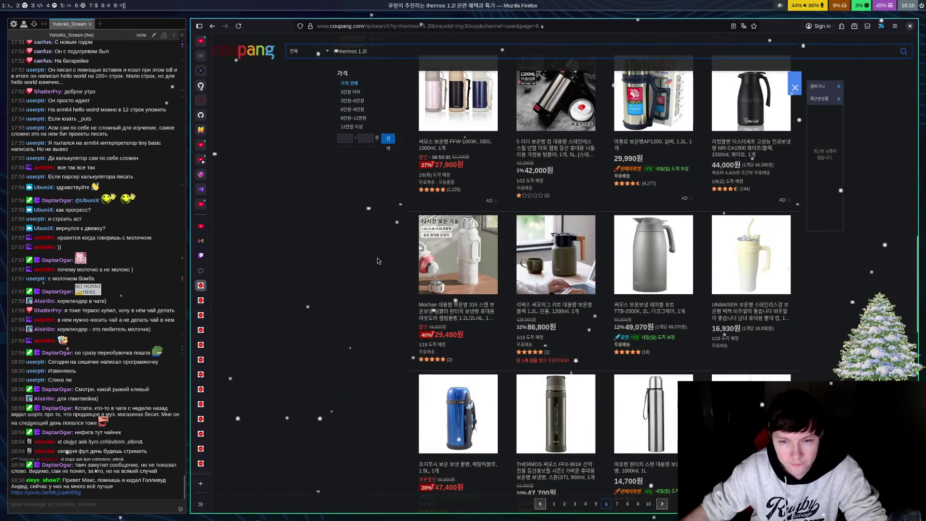
scroll(379, 261, down, 8)
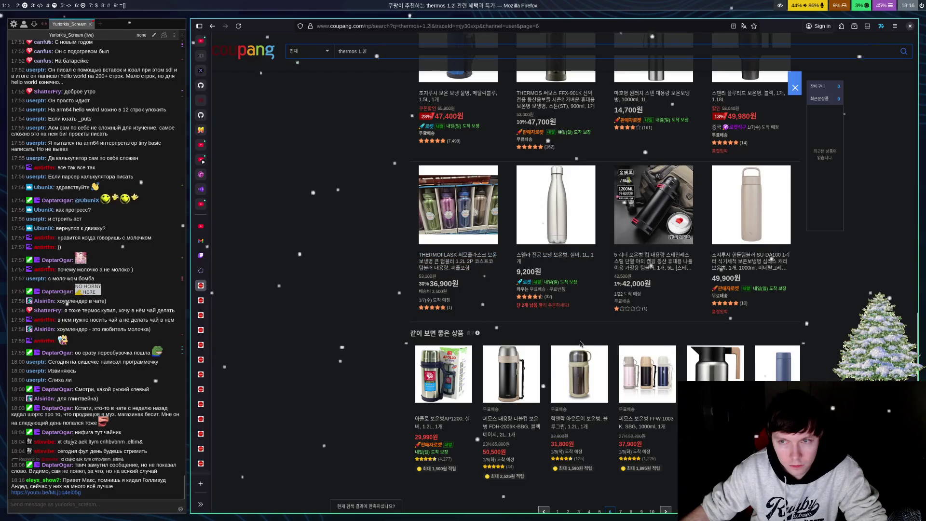
click(733, 268)
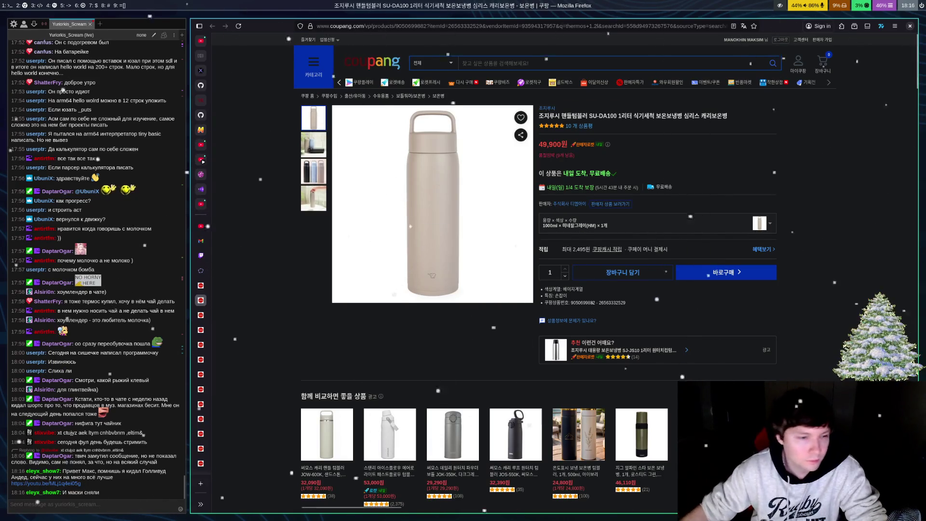
click(44, 484)
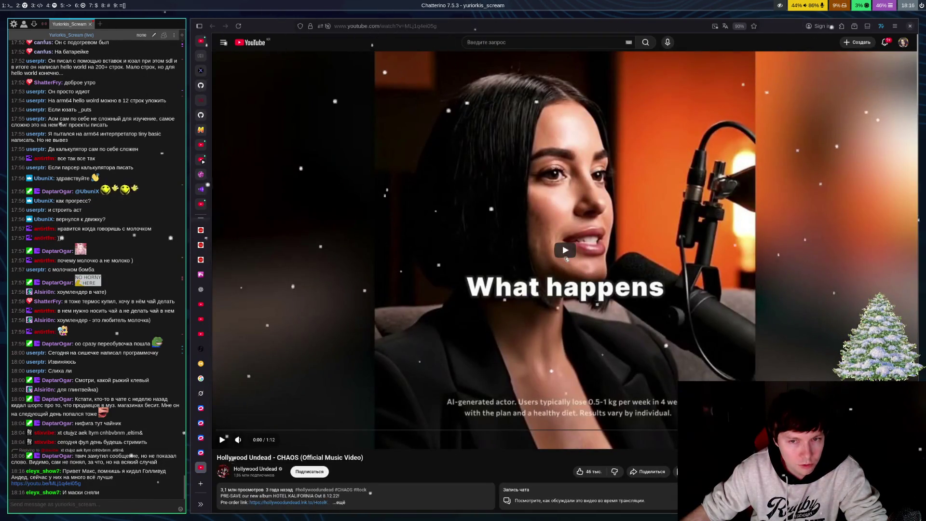
Step: Play the CHAOS video past the ad, skip ahead toward 1:02, then return to the Zojirushi page
click(566, 258)
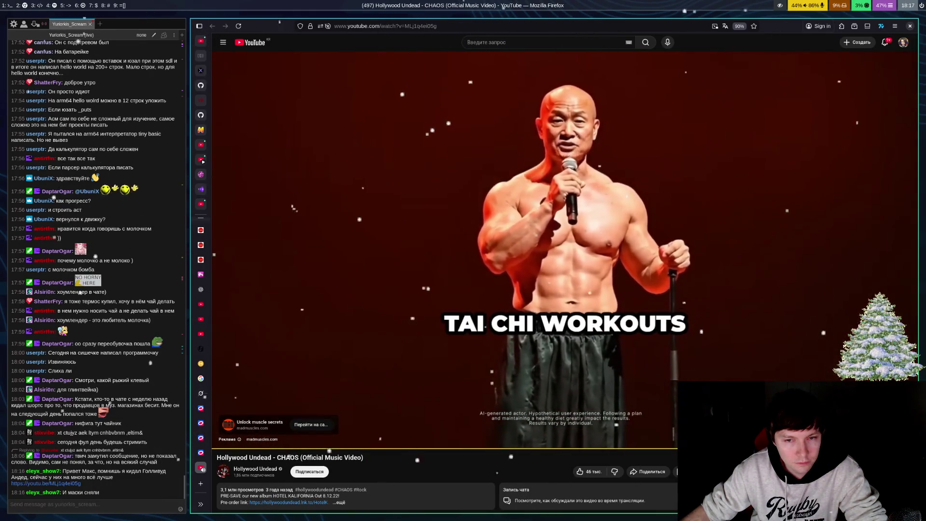
click(787, 202)
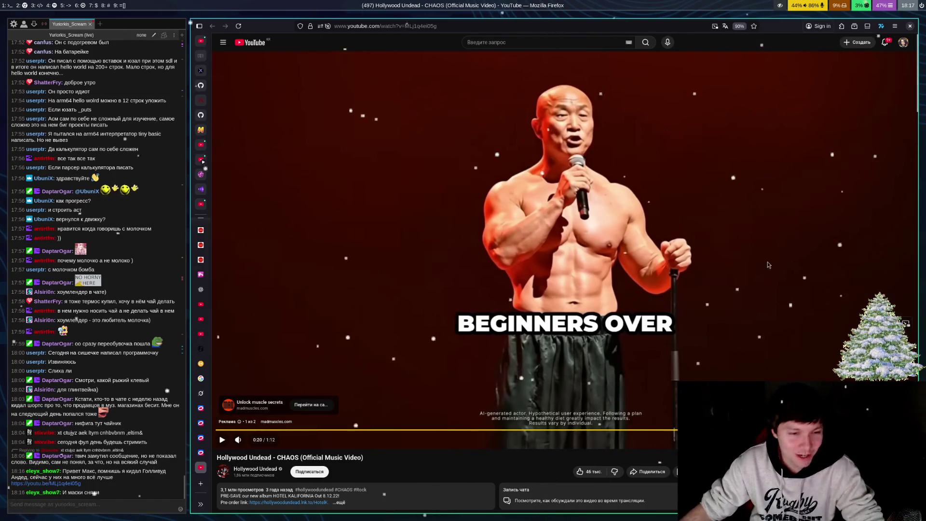
click(774, 238)
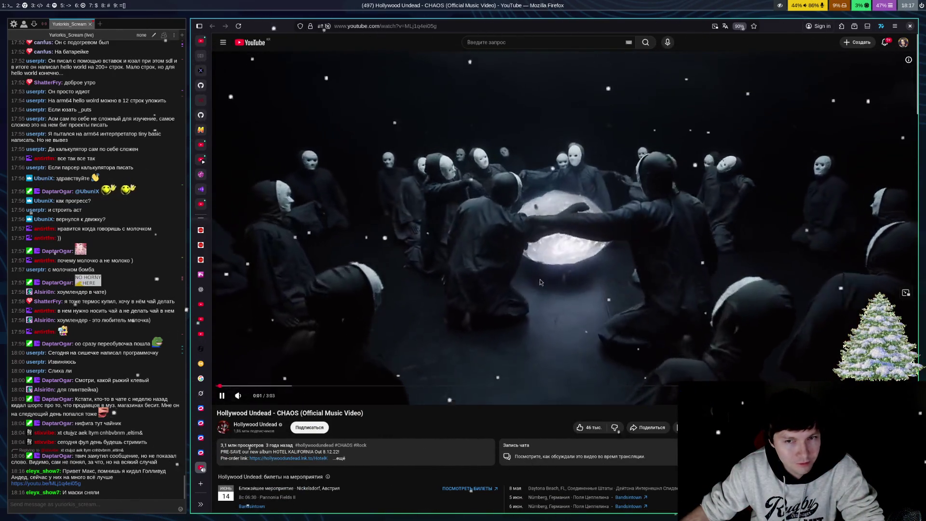
click(285, 385)
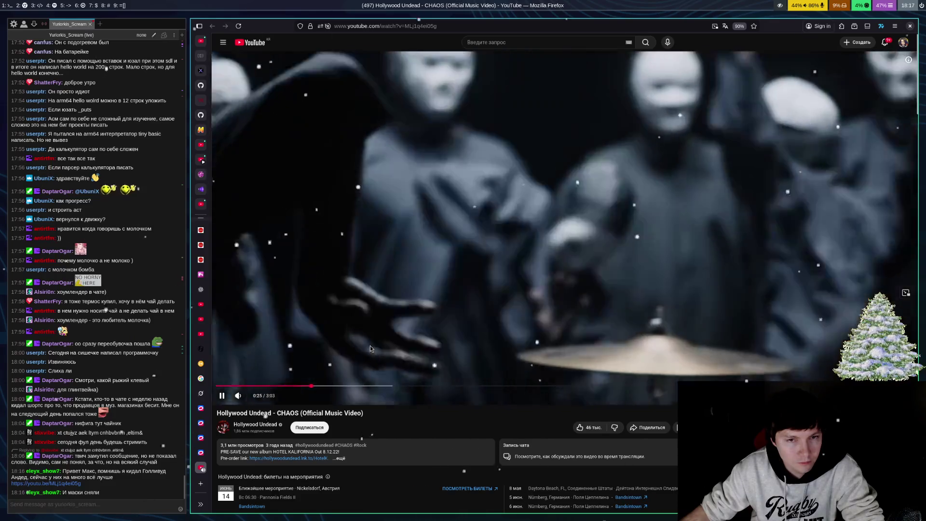
click(356, 386)
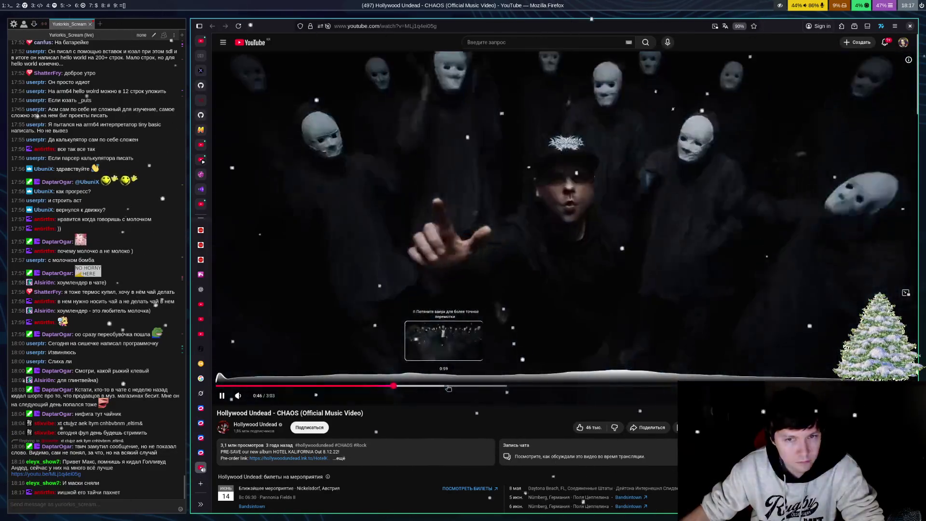
click(448, 386)
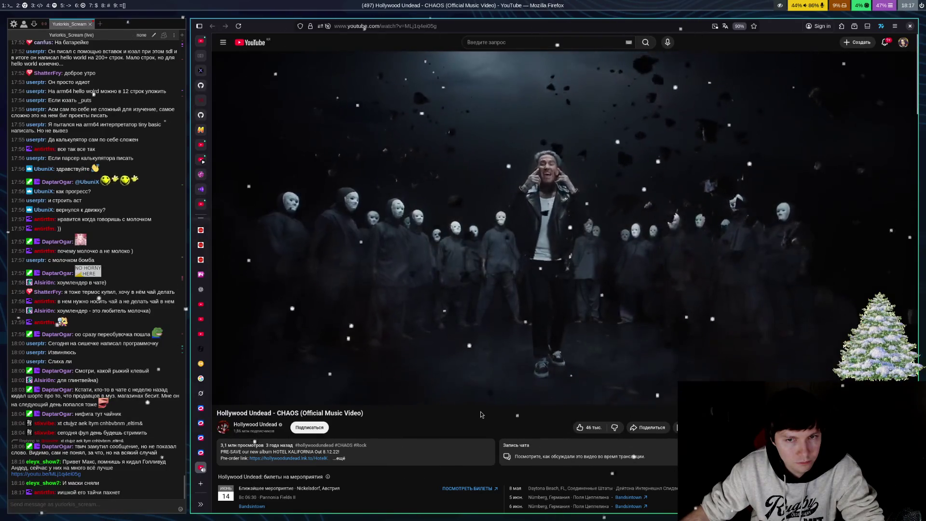
key(ctrl+Tab)
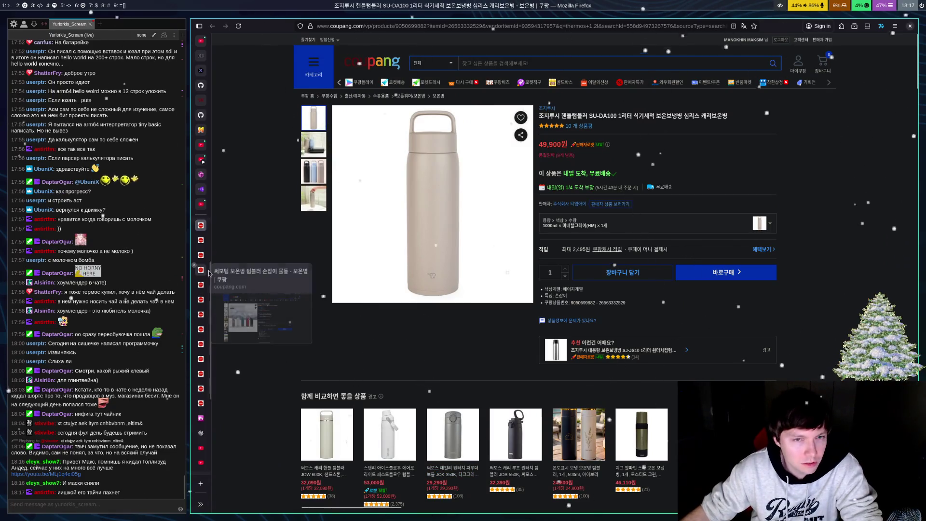
Step: Switch to the 'thermos 1.2l' results and go to page 7
click(201, 285)
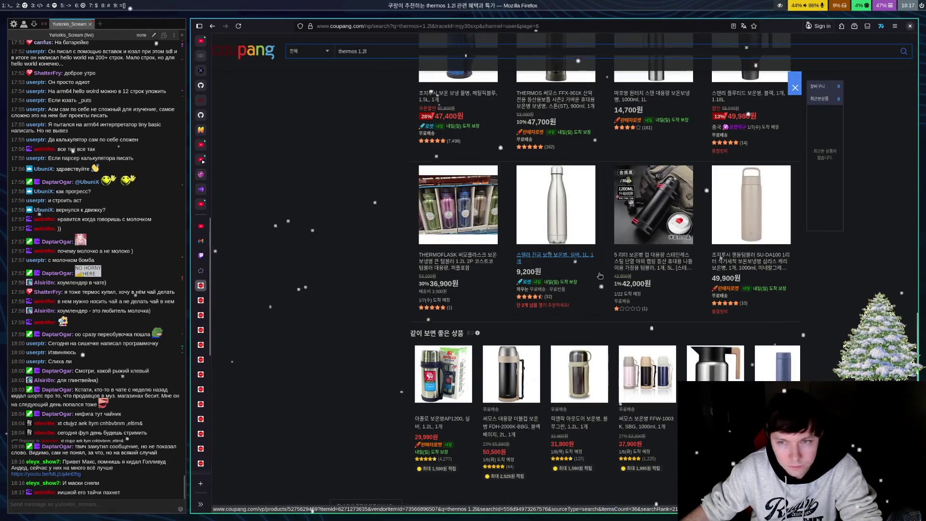
scroll(594, 254, down, 3)
click(622, 347)
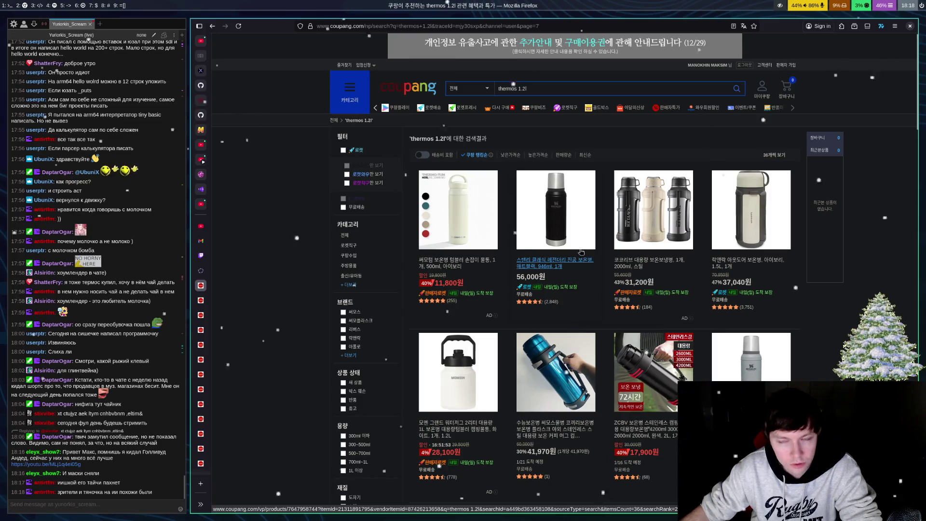
Step: Scroll through page 7, go to page 8, then switch to the Thermos JOW-800K tumbler tab
scroll(582, 252, down, 4)
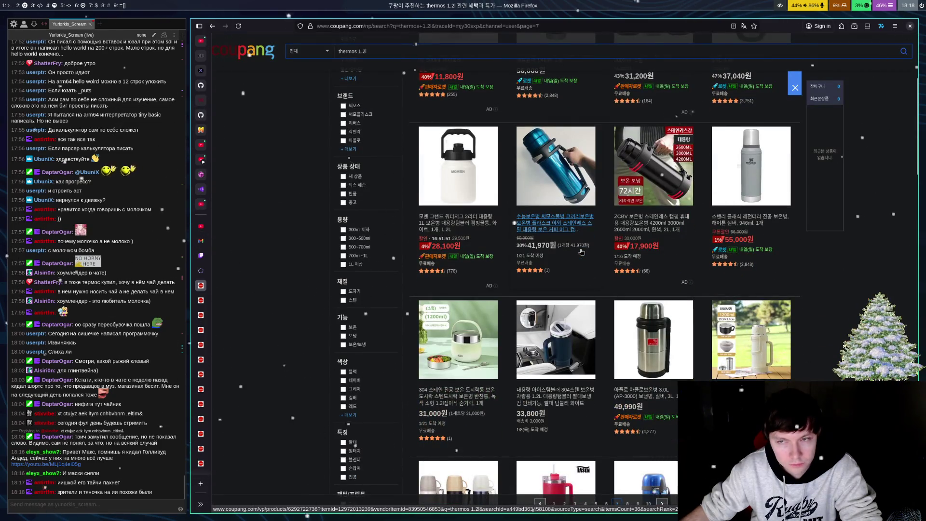
scroll(581, 250, down, 3)
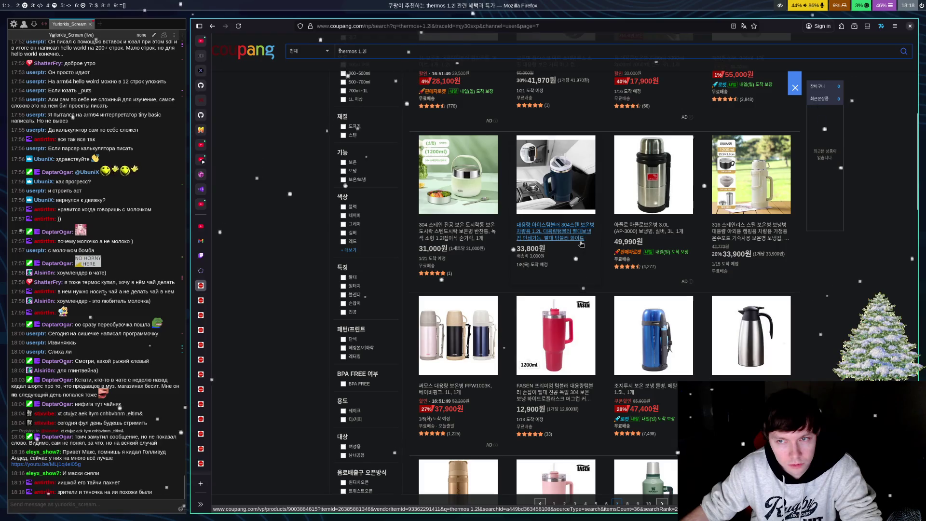
scroll(570, 235, down, 3)
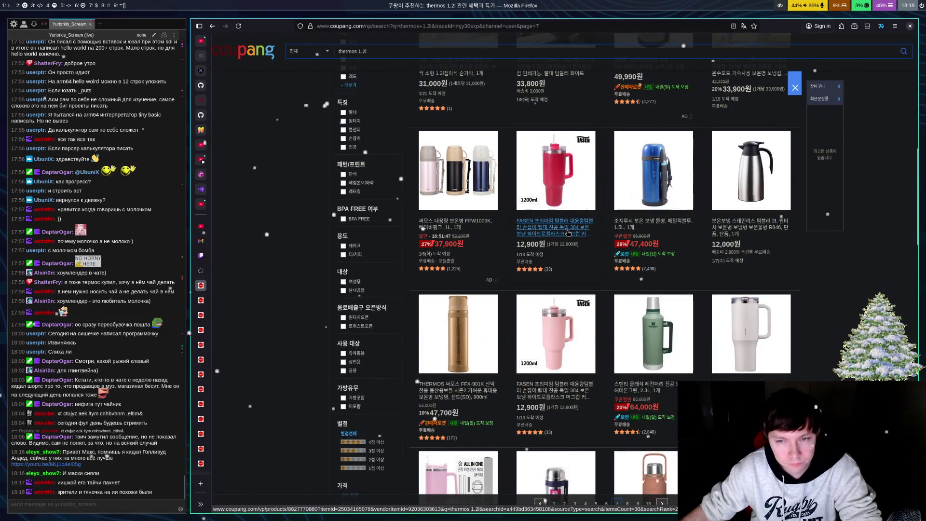
scroll(568, 217, down, 3)
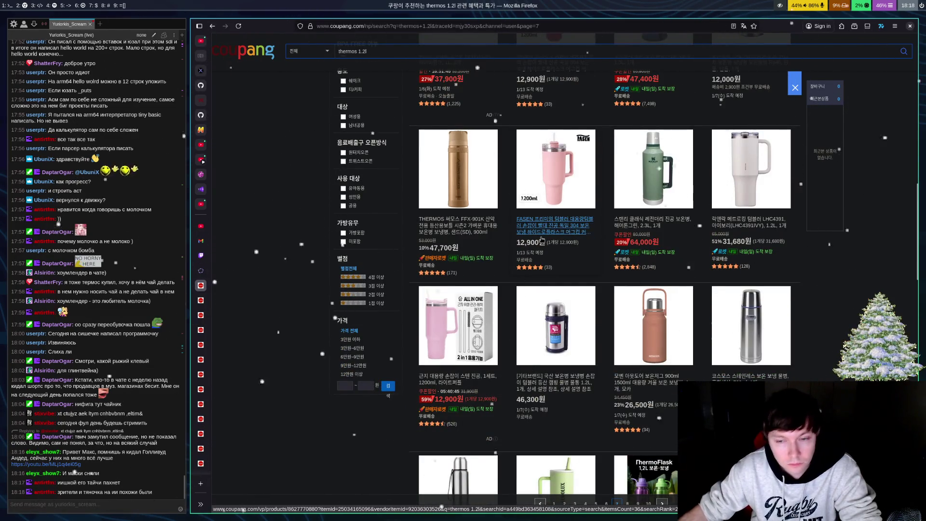
scroll(541, 240, down, 5)
scroll(647, 189, down, 3)
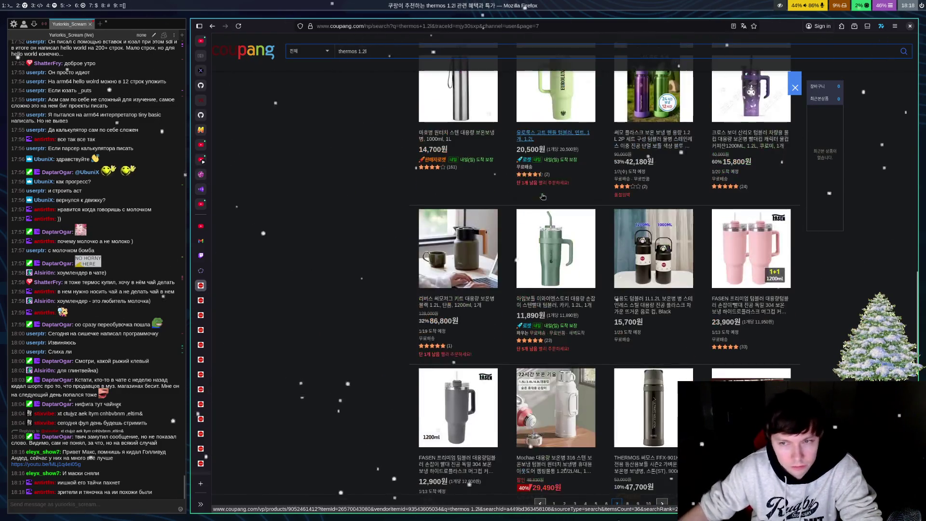
scroll(405, 174, down, 5)
scroll(554, 281, down, 3)
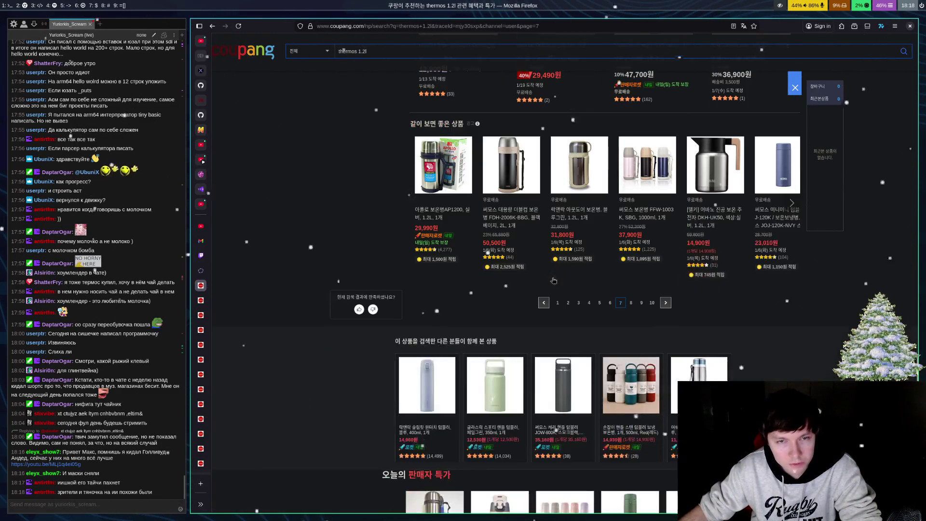
click(632, 304)
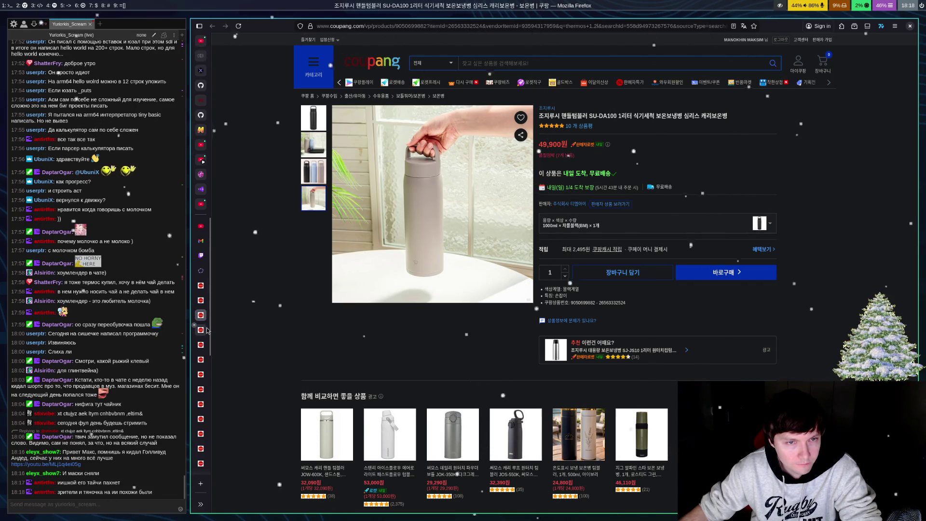
click(207, 330)
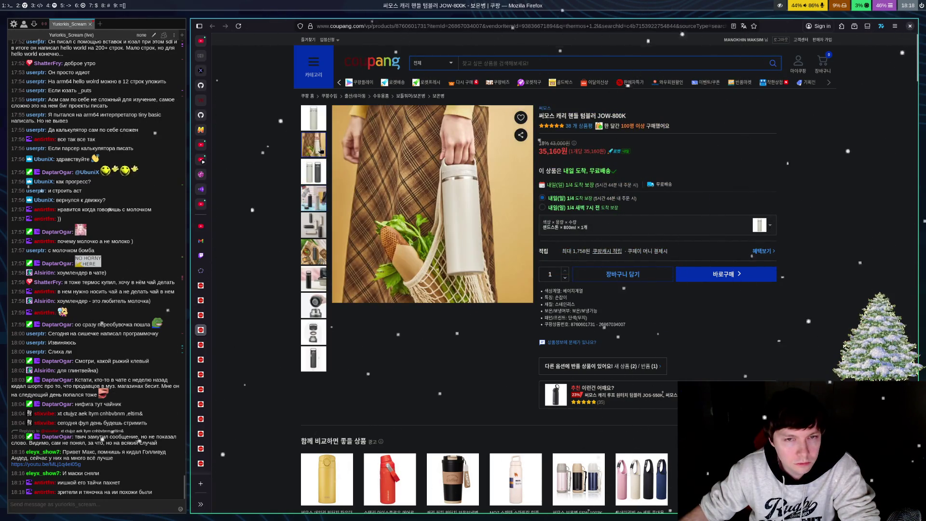
Step: Return to the 'thermos 1.2l' results and go to page 9
click(206, 287)
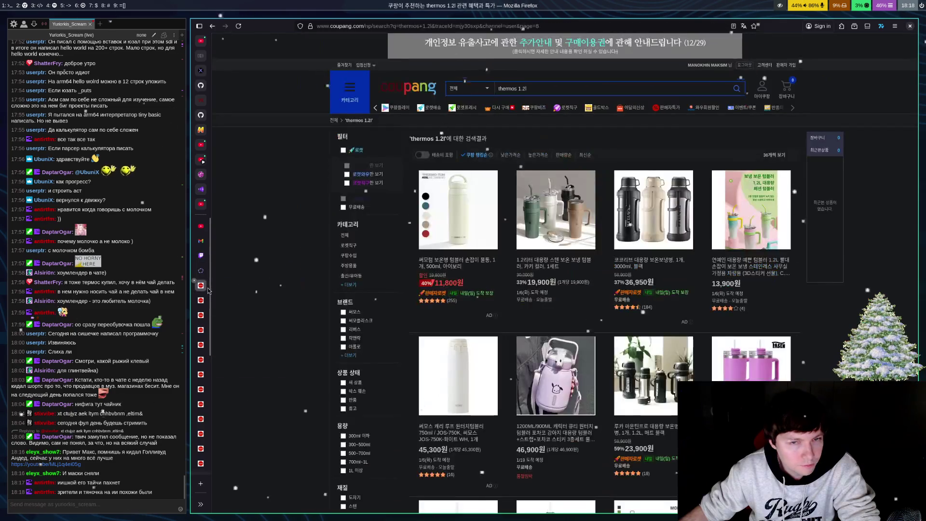
scroll(466, 236, down, 5)
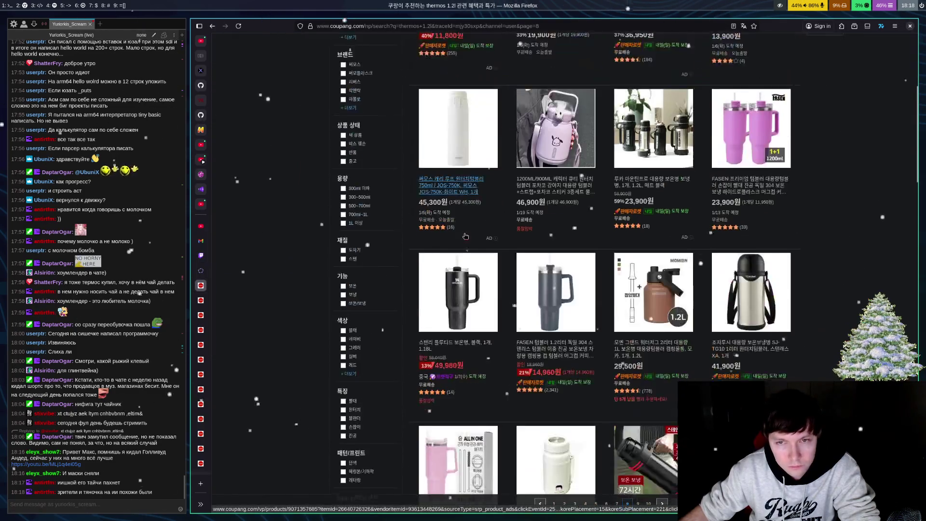
scroll(531, 290, down, 15)
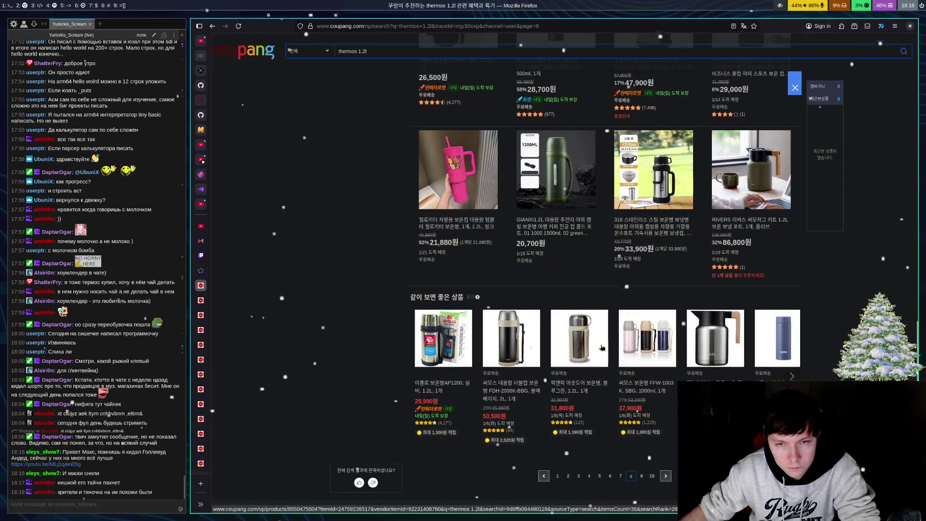
scroll(602, 347, down, 3)
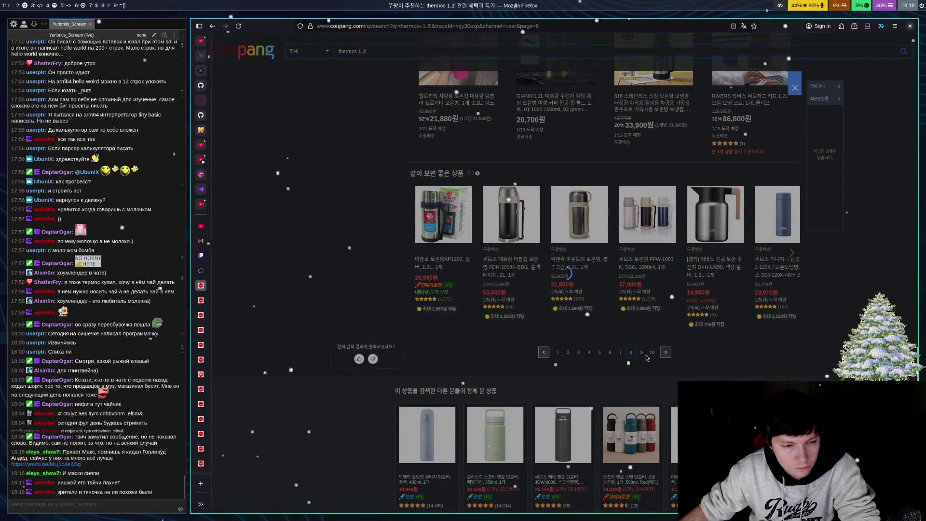
click(643, 353)
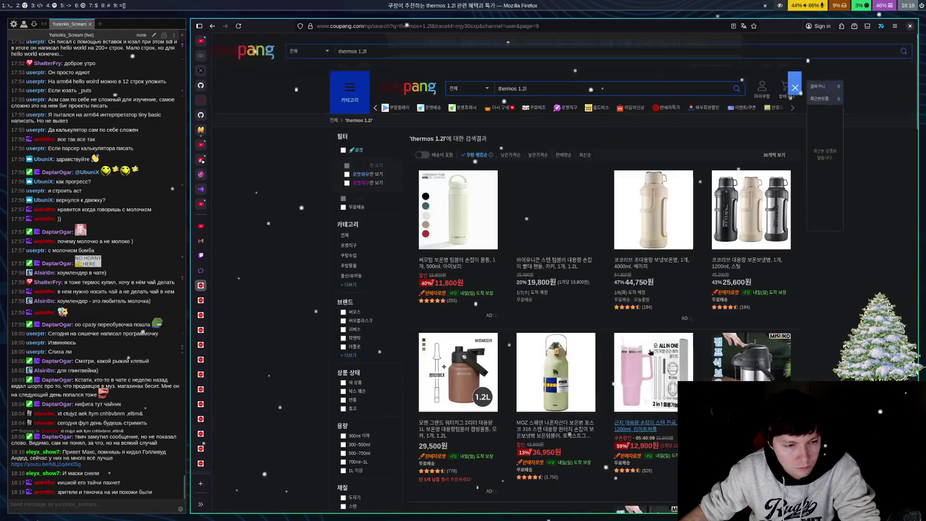
Step: Replace the search query with 'tiger' to start a new tiger bottle search
click(544, 90)
key(ctrl+a)
key(BackSpace)
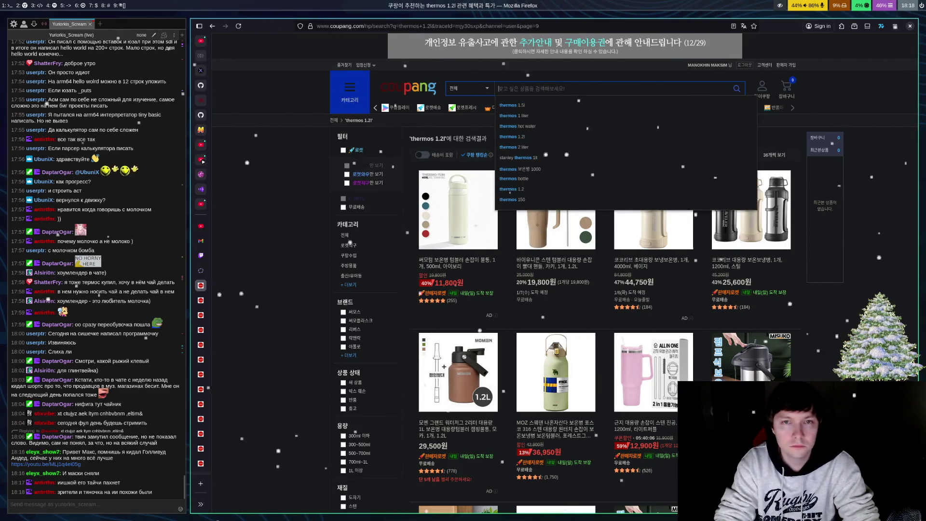
text(tiger)
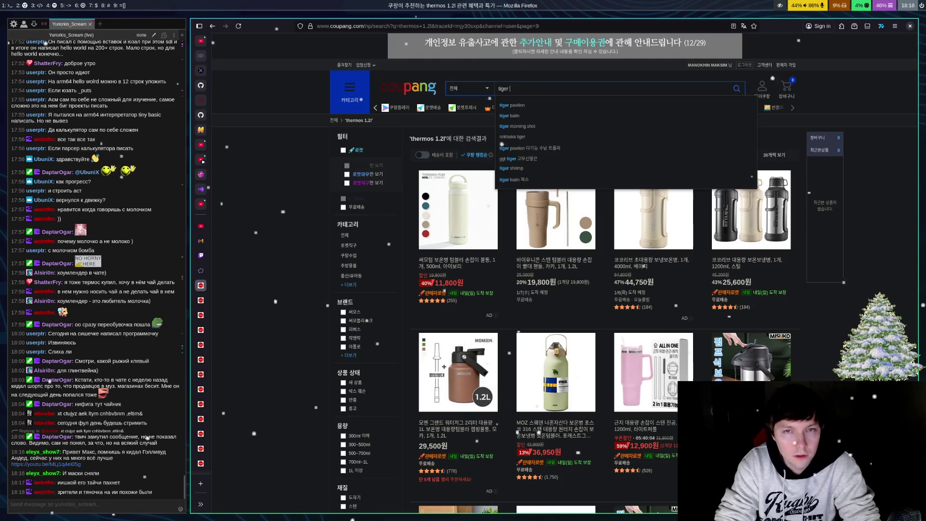
Step: Step through the JOW-800K, green 1.5L and jmpp thermos tabs, settling on the JOW-1000K tumbler
click(201, 345)
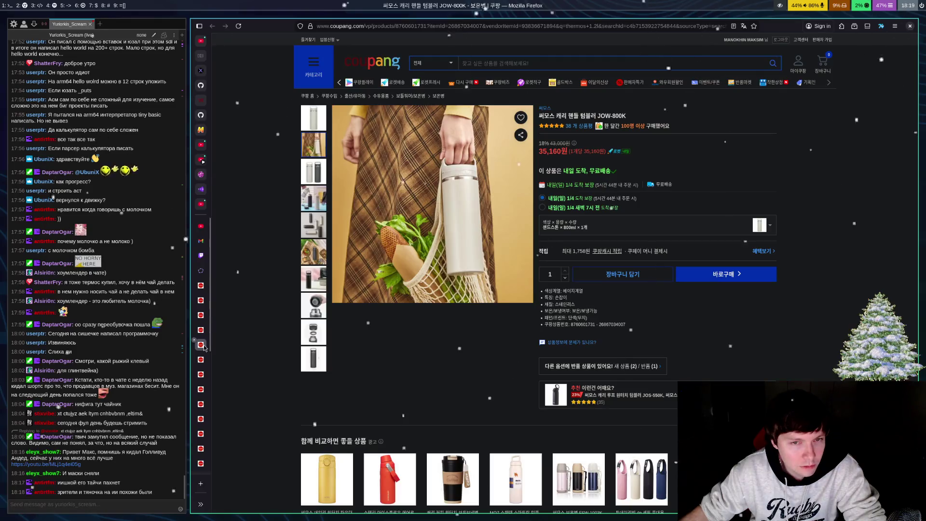
click(203, 359)
click(204, 374)
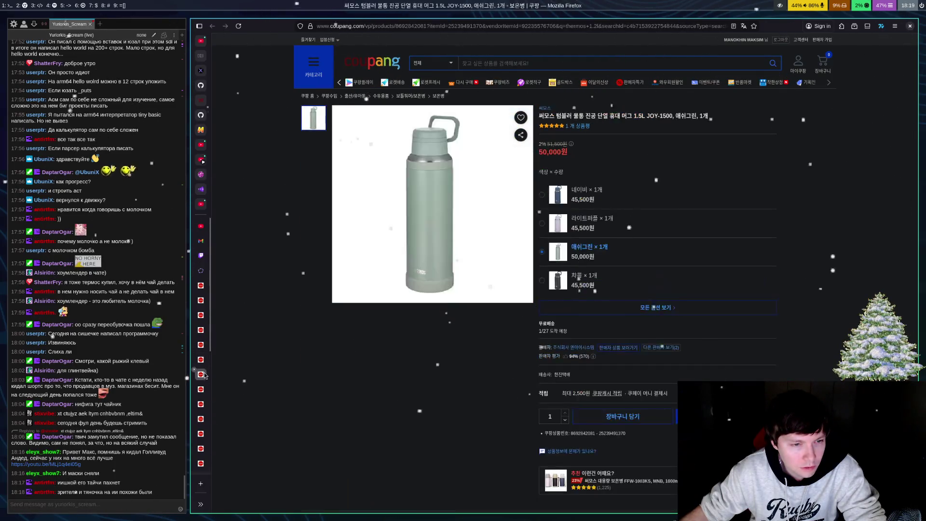
click(202, 388)
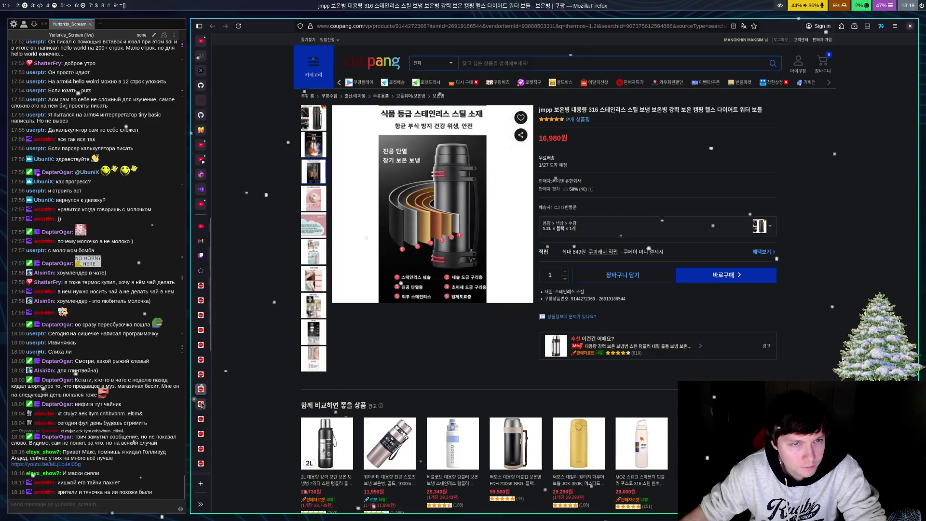
click(201, 404)
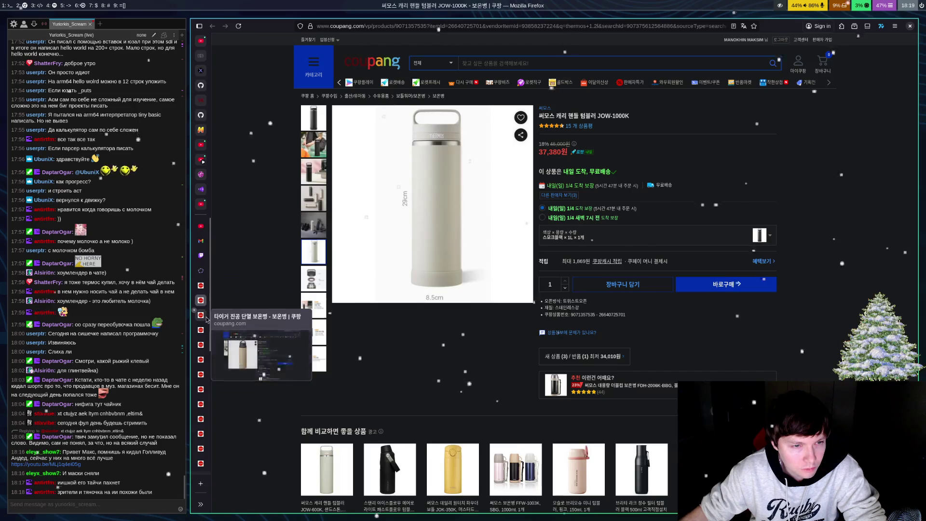
click(203, 296)
click(208, 302)
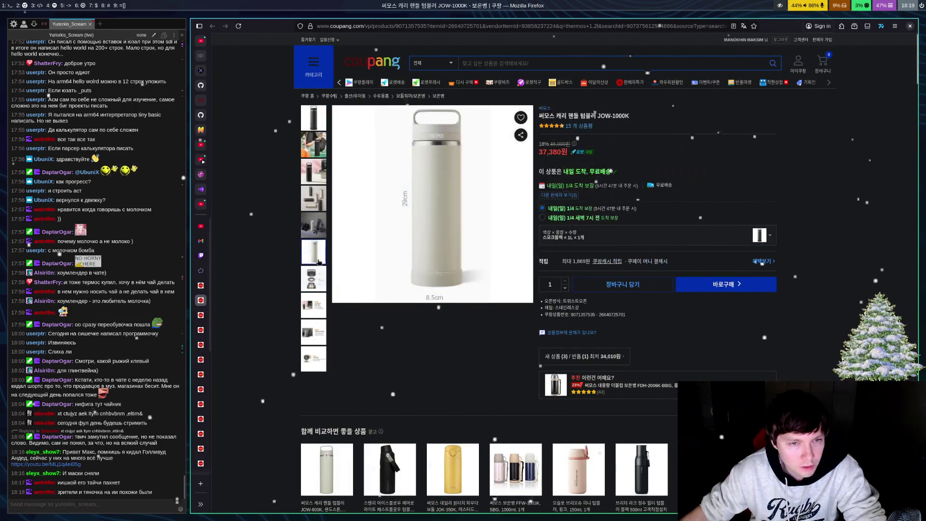
Step: Compare the Tiger vacuum bottle tab against the JOW-1000K tumbler, ending on the Tiger tab
click(205, 320)
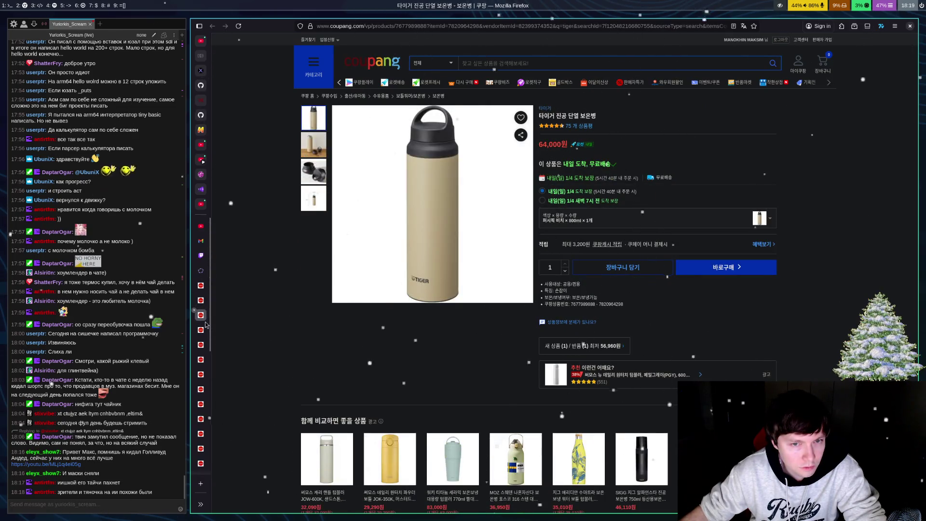
click(203, 300)
click(207, 317)
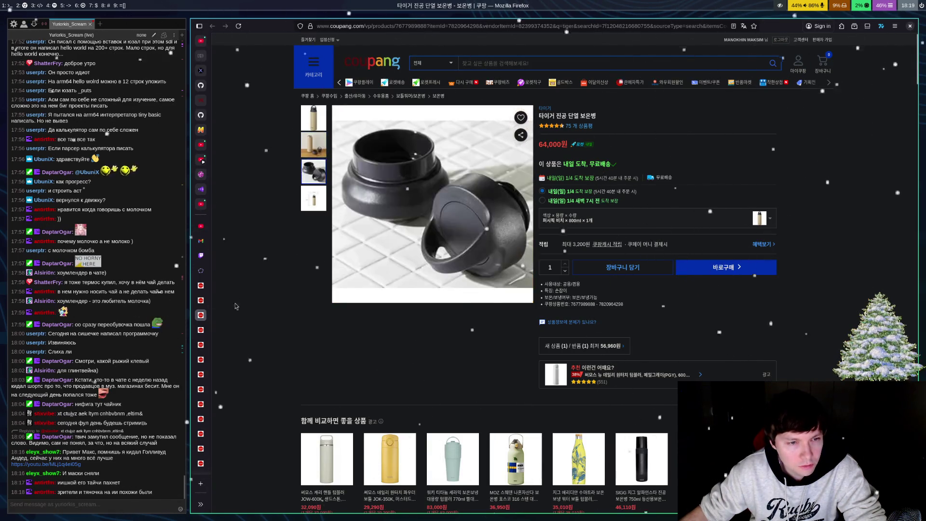
click(201, 300)
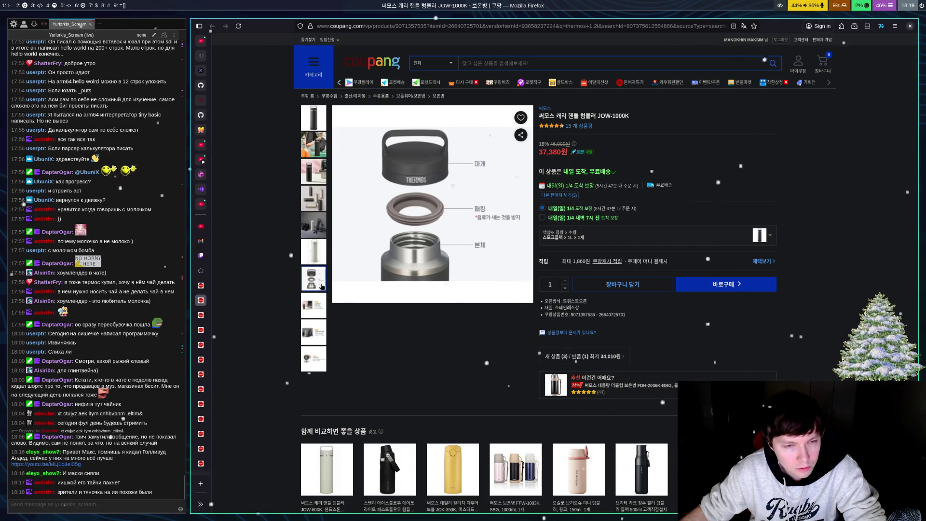
click(208, 316)
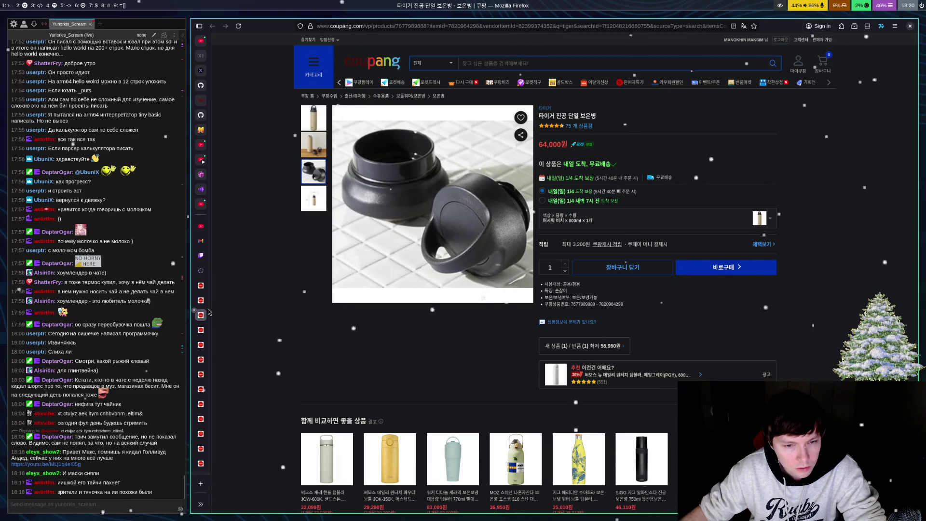
mouse_move(209, 304)
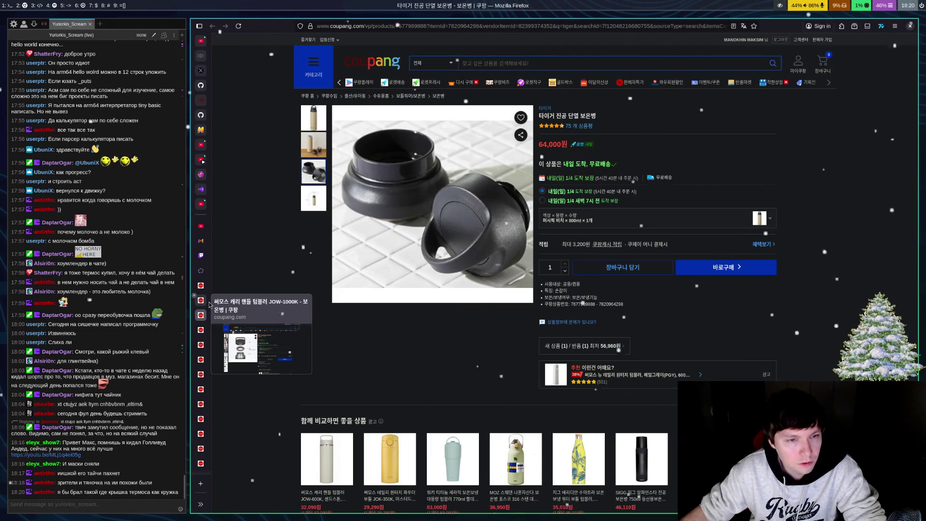
click(209, 303)
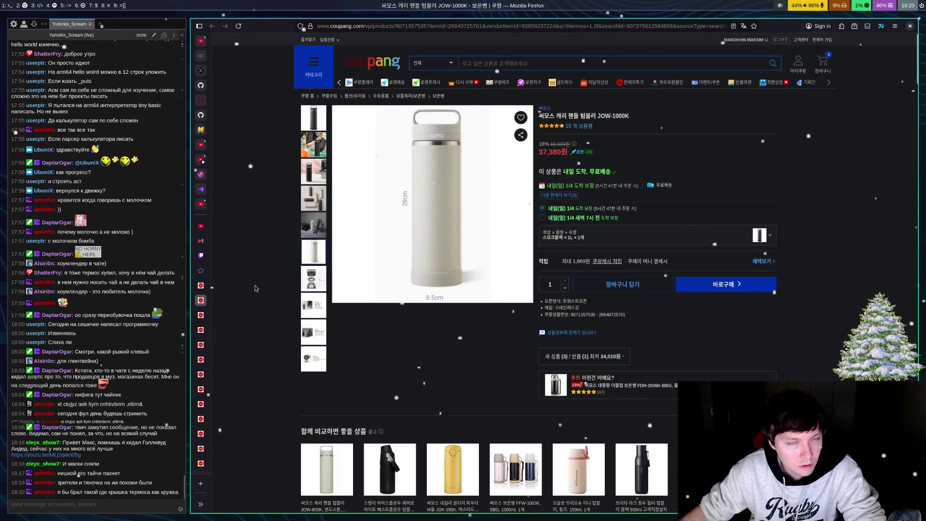
click(201, 317)
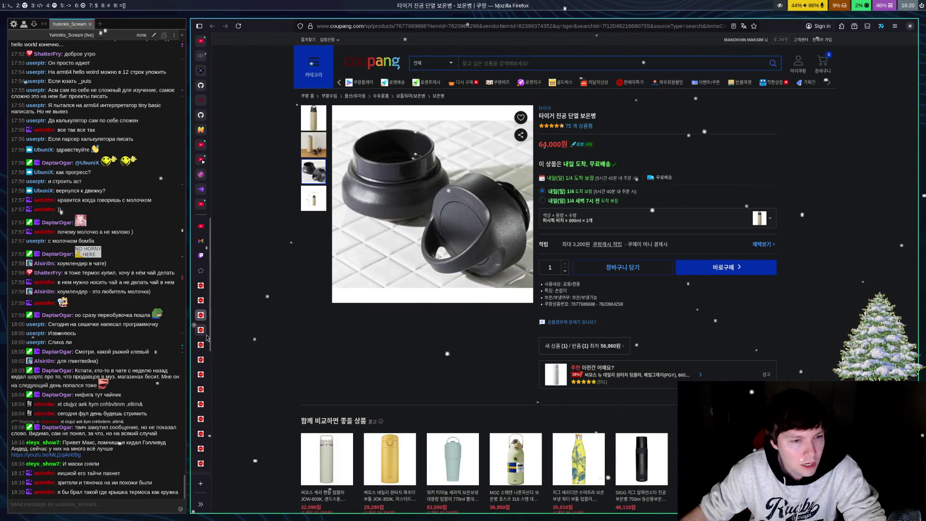
click(205, 332)
click(206, 344)
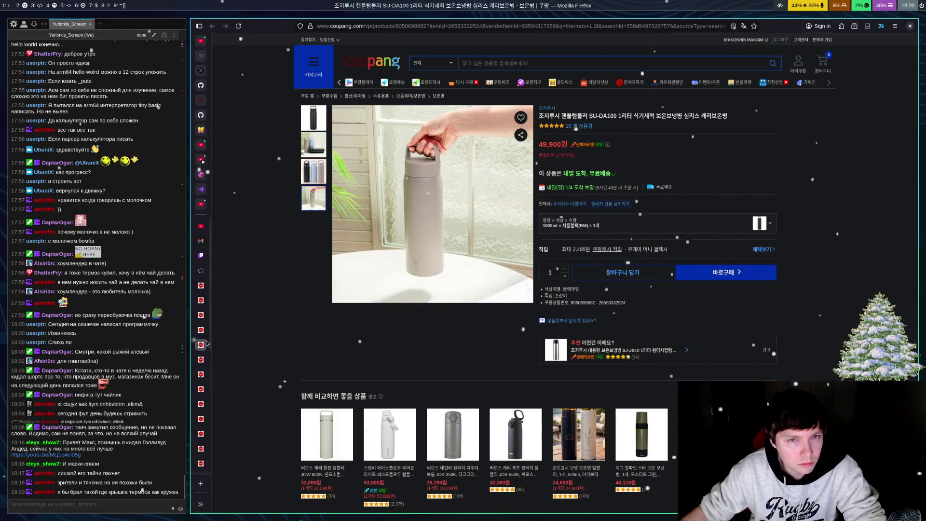
mouse_move(206, 344)
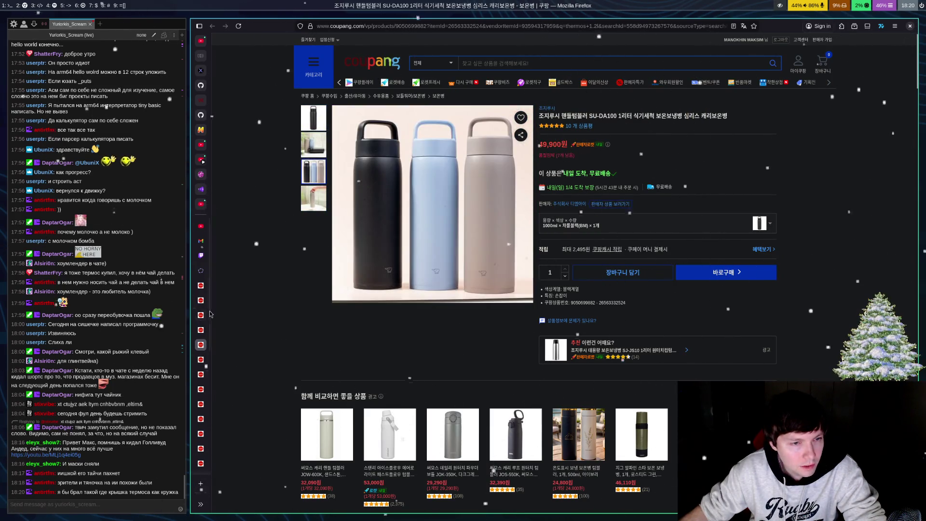
key(alt+Left)
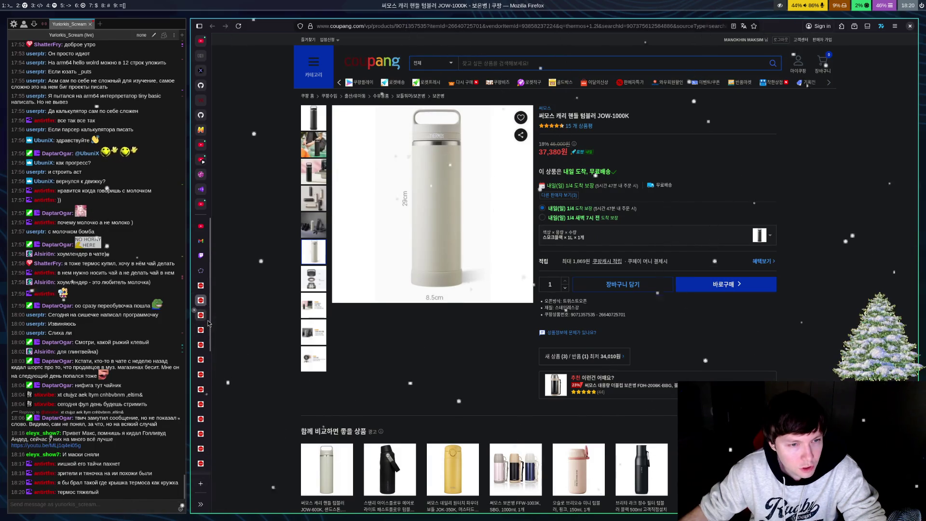
key(alt+Left)
key(alt+Right)
key(alt+Right)
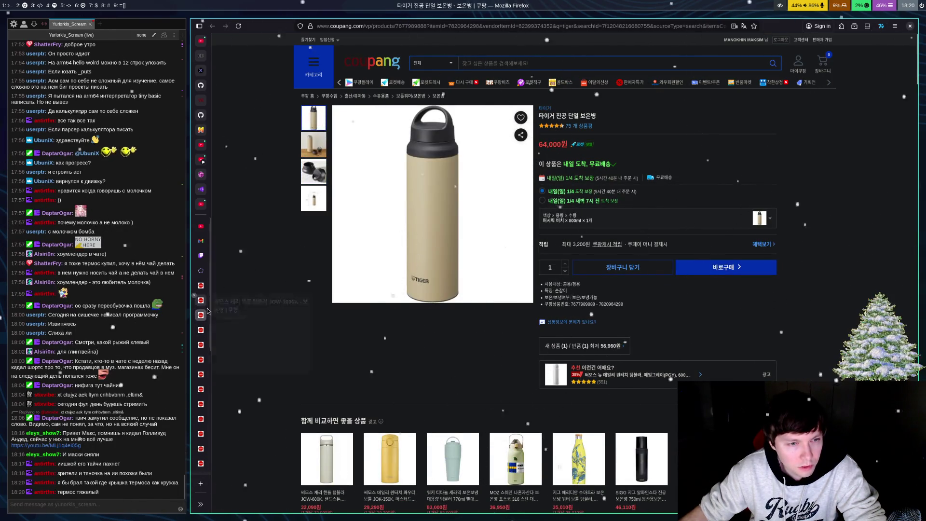
key(alt+Left)
click(209, 317)
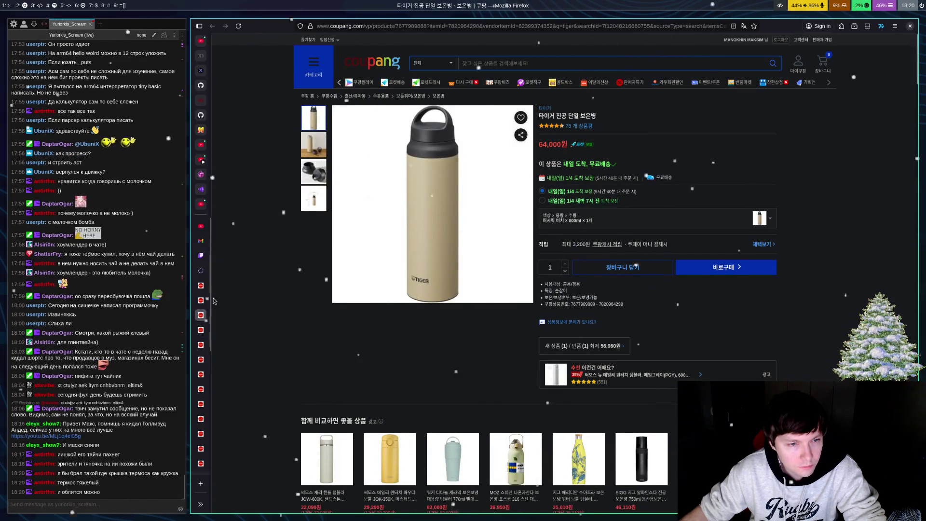
click(208, 302)
Step: Preview the JOW-1000K thumbnail photos and zoom into the beige and black tumblers' gym shot
mouse_move(317, 151)
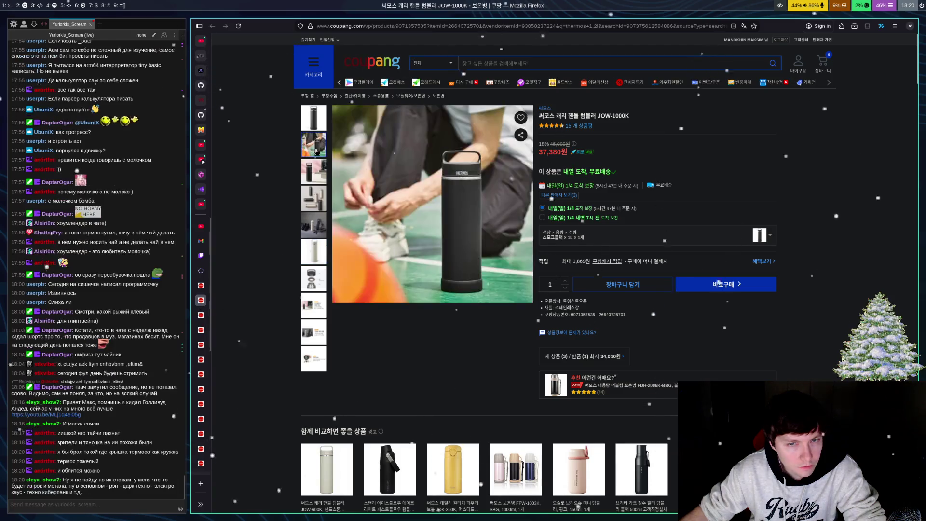
mouse_move(311, 172)
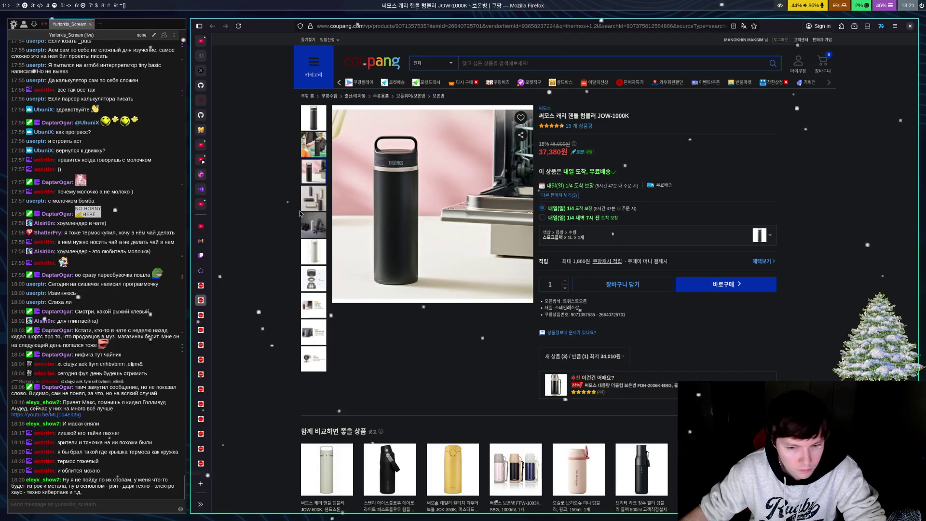
mouse_move(300, 209)
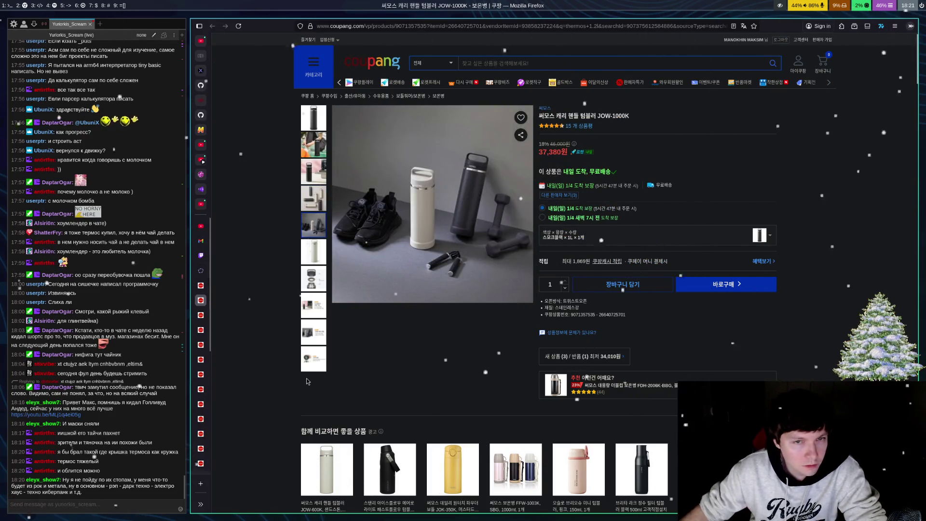
mouse_move(436, 193)
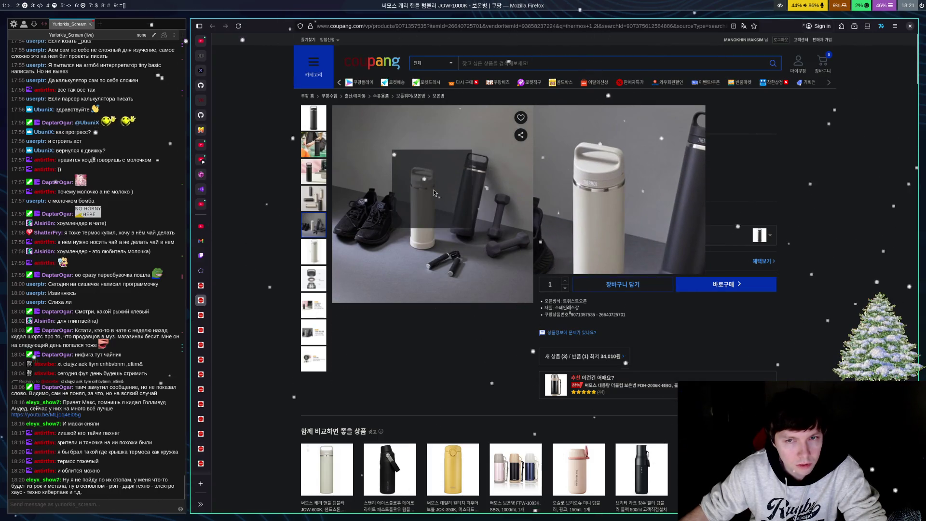
Step: View the Tiger bottle's parts photo and its black-caps photo
click(202, 316)
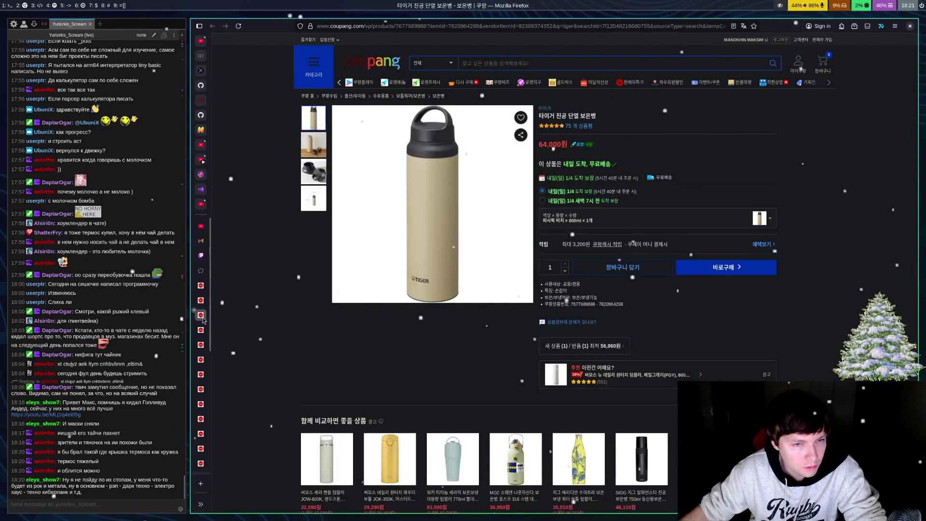
click(316, 149)
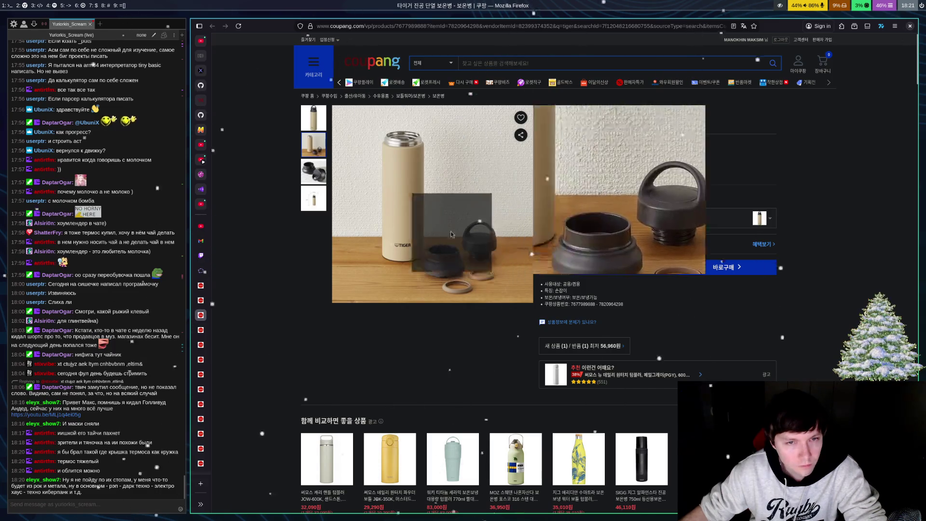
click(313, 171)
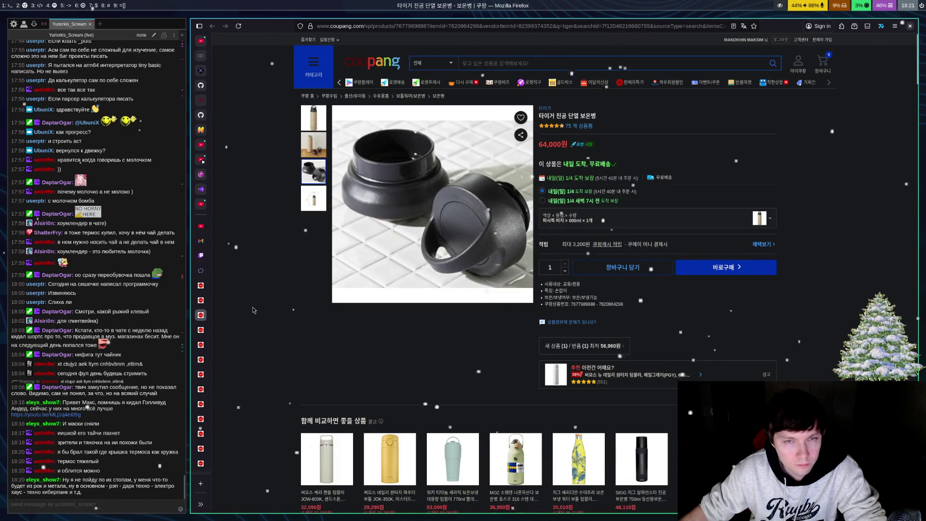
Step: Compare the JOW-1000K and Tiger bottle pages, then go back to the tiger search results
click(208, 301)
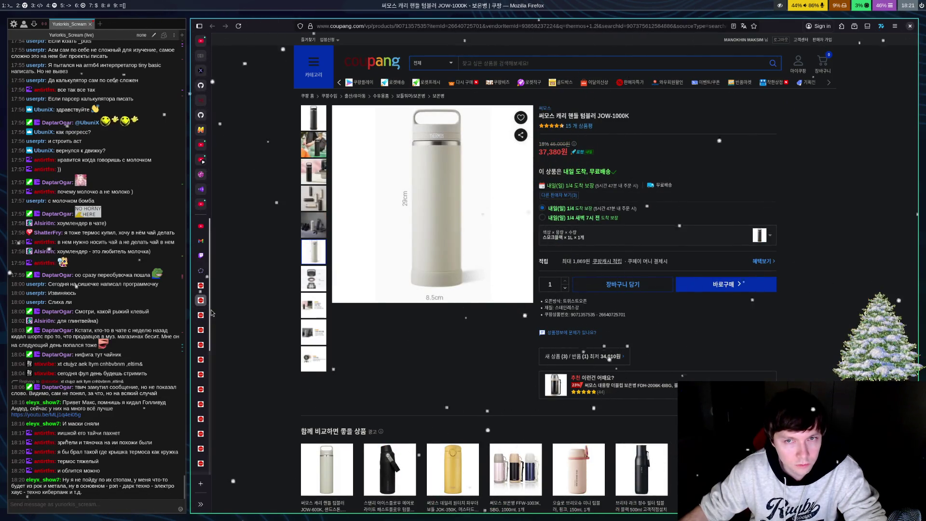
click(209, 317)
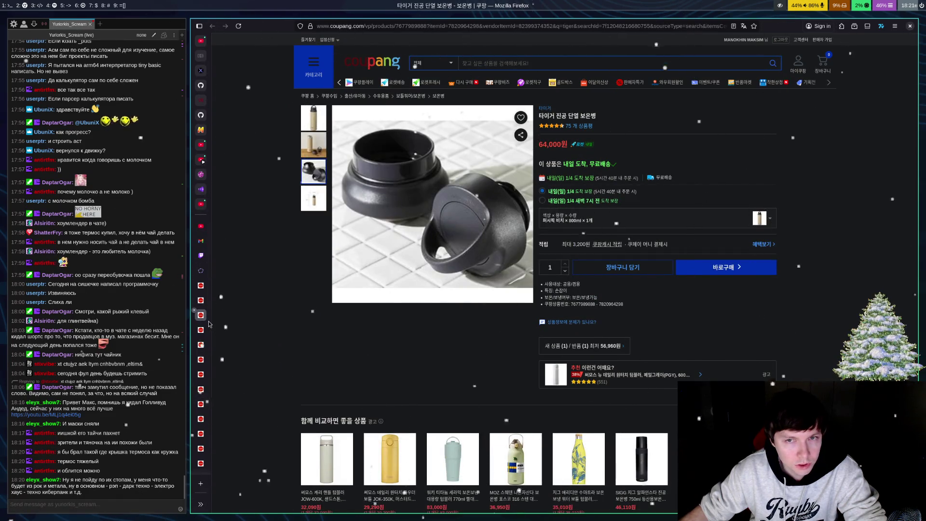
mouse_move(209, 309)
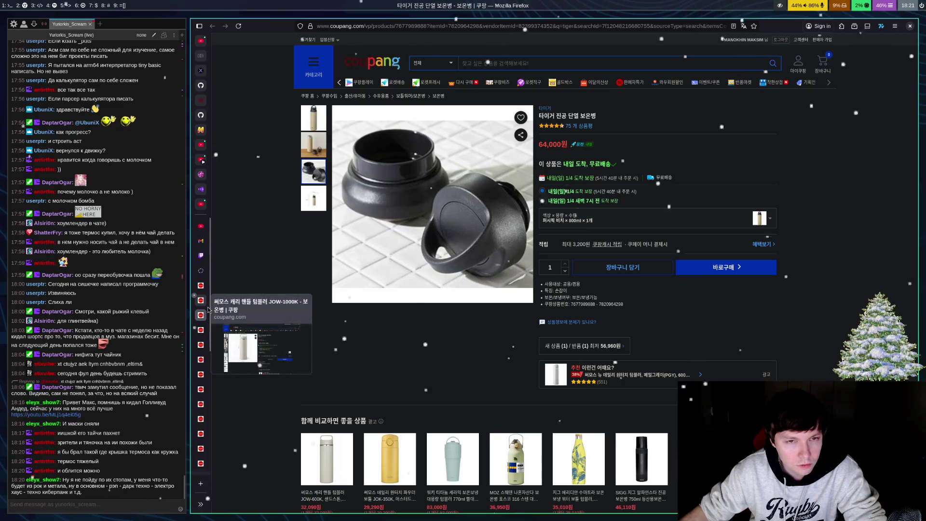
mouse_move(317, 138)
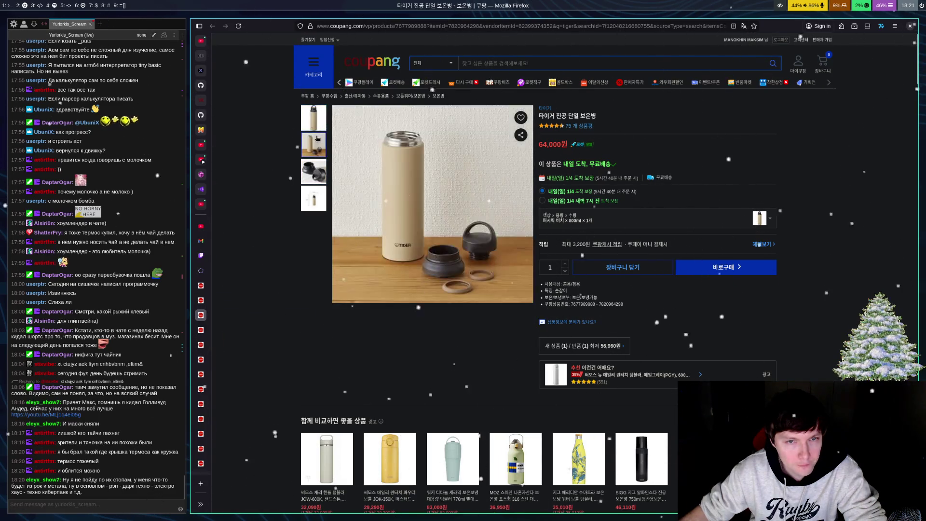
mouse_move(310, 180)
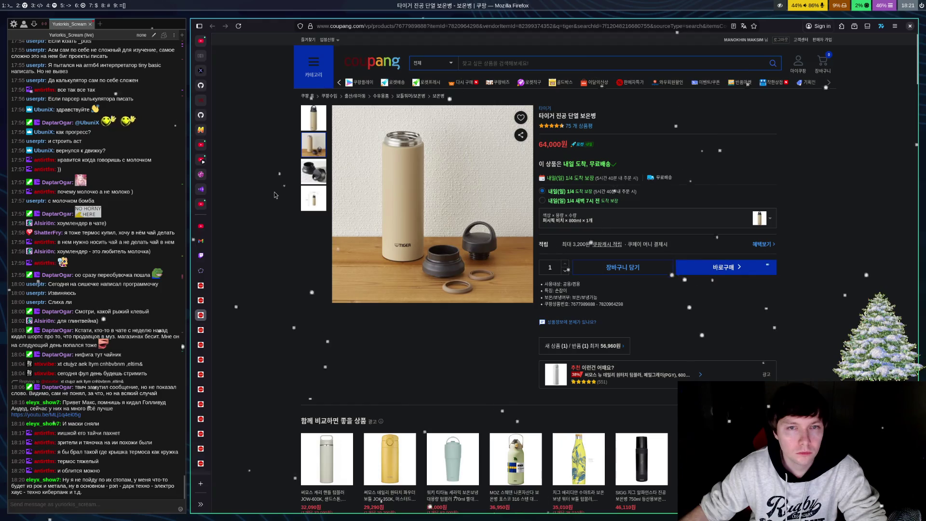
key(alt+Left)
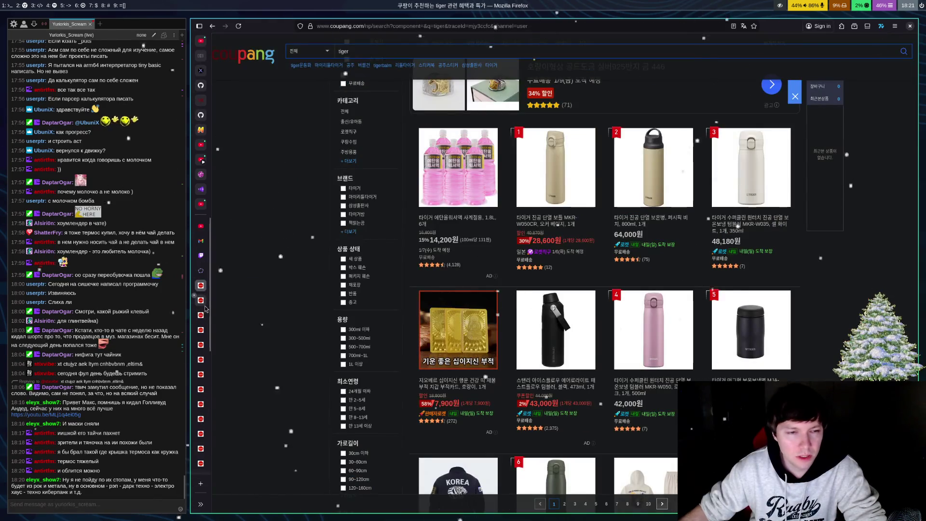
Step: Pin the Thermos tumbler and Tiger thermos tabs, then switch to the Thermo-Tum bottle tab
click(206, 309)
right_click(206, 309)
click(222, 355)
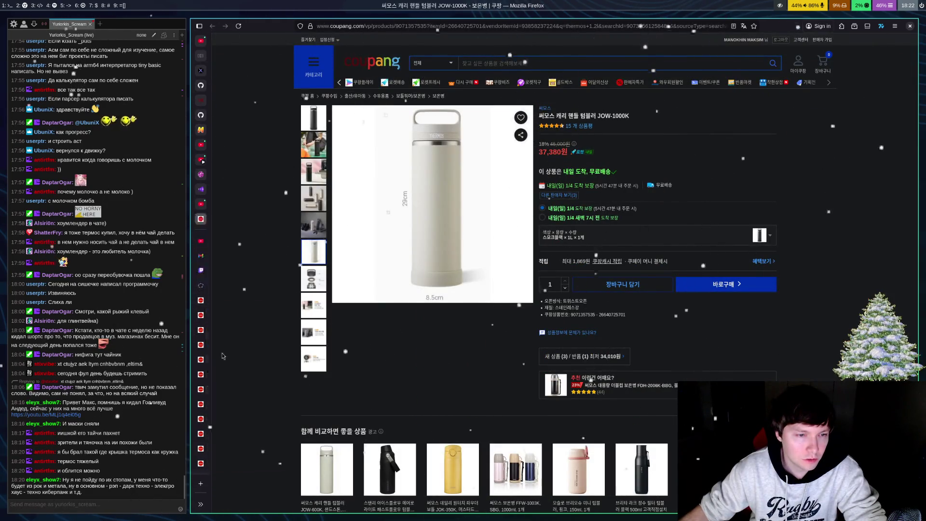
click(201, 315)
right_click(201, 315)
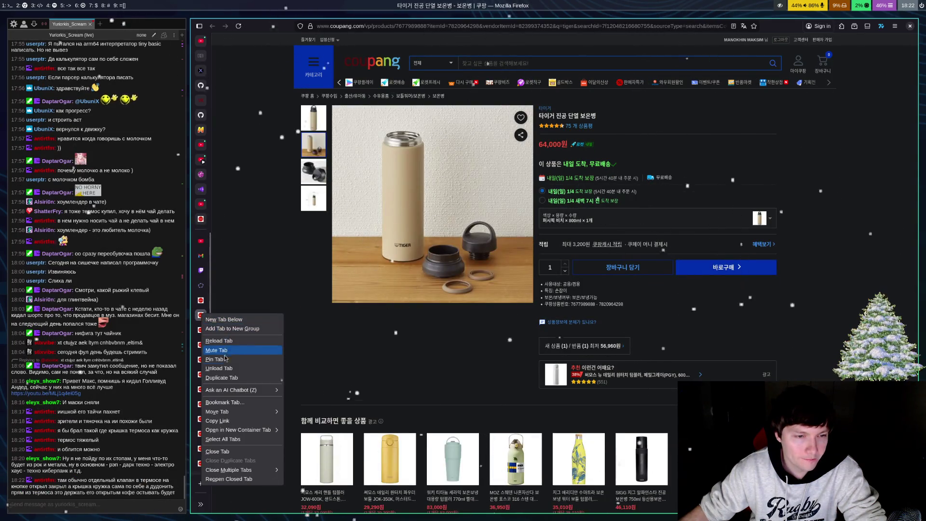
click(215, 358)
click(201, 300)
click(200, 315)
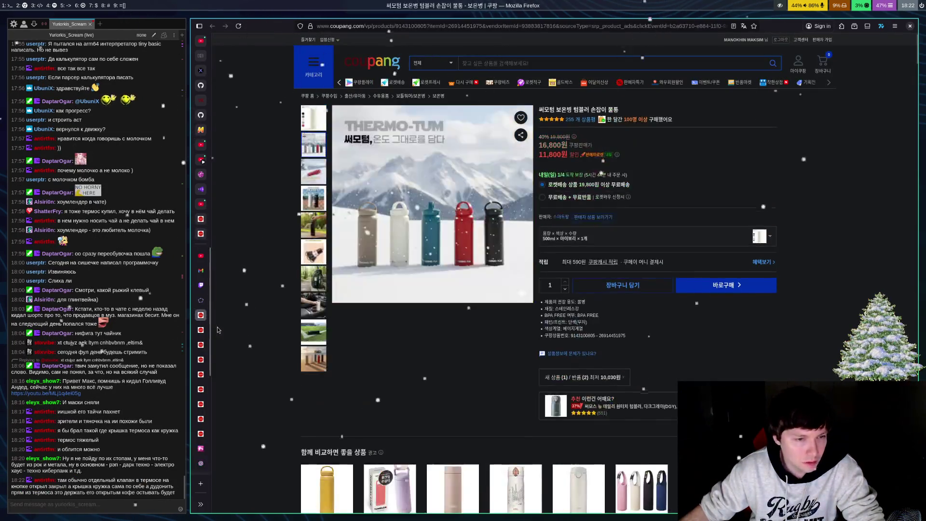
Step: Close the remaining Coupang tab with Ctrl+W and switch to the From Zero to Geo video
key(ctrl+w)
key(ctrl+w)
key(ctrl+w)
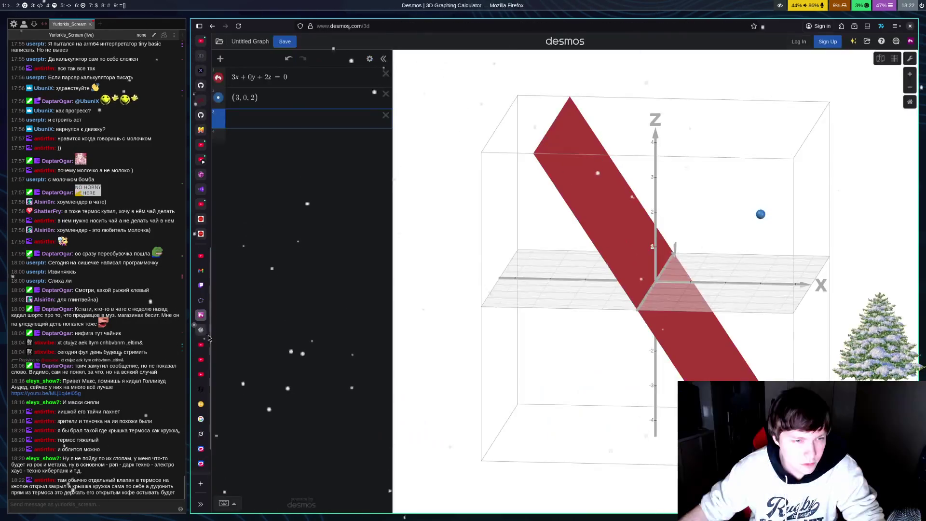
click(207, 345)
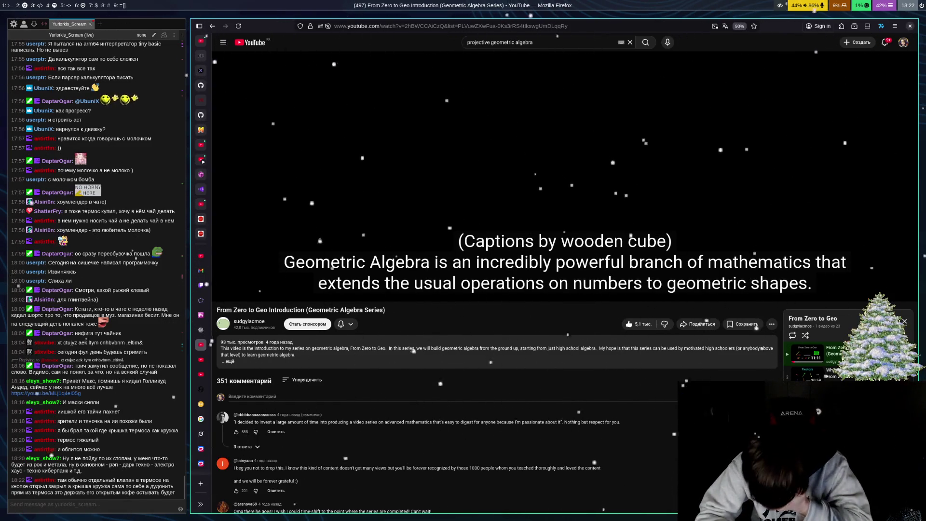
Step: Switch from the paused YouTube video to the ChatGPT chat on adding 3D bivectors
mouse_move(260, 269)
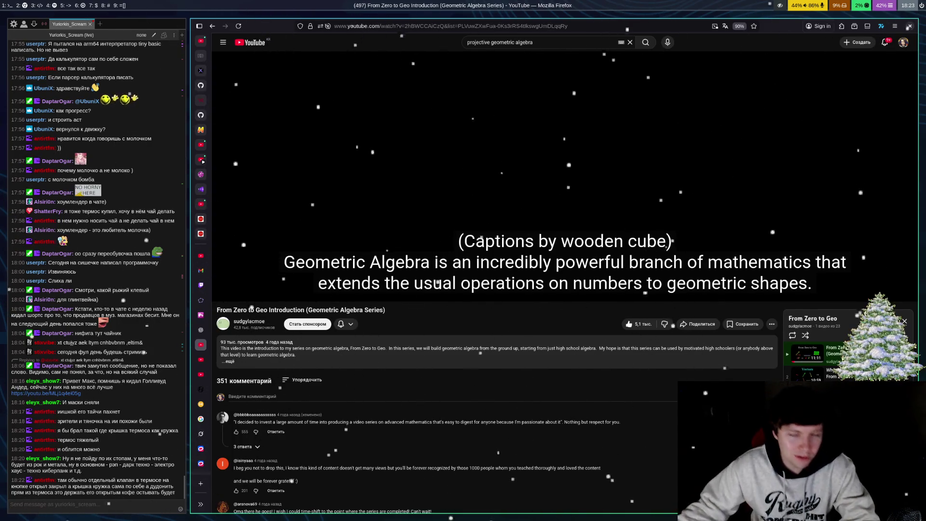
mouse_move(324, 180)
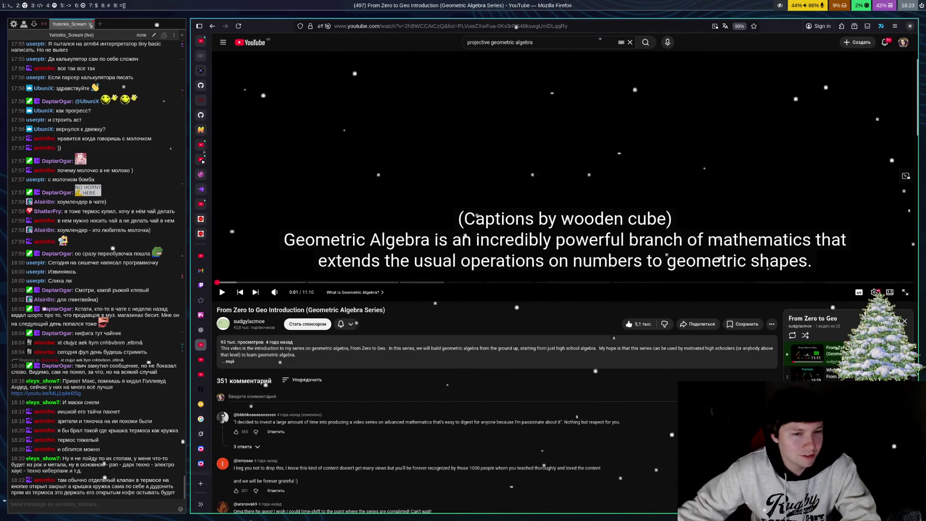
click(201, 330)
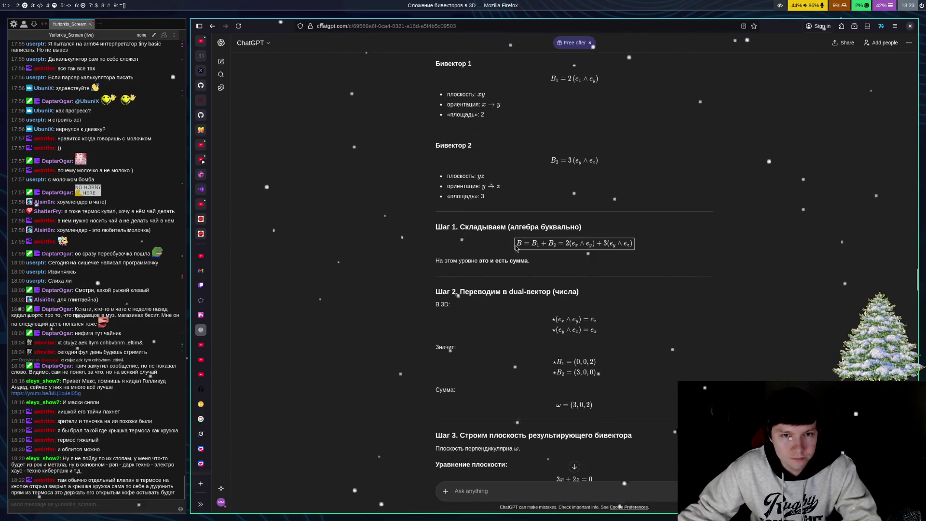
Step: Scroll up to ChatGPT's B1 = 2(ex∧ey), B2 = 3(ey∧ez) example, then return to Desmos
scroll(516, 248, up, 3)
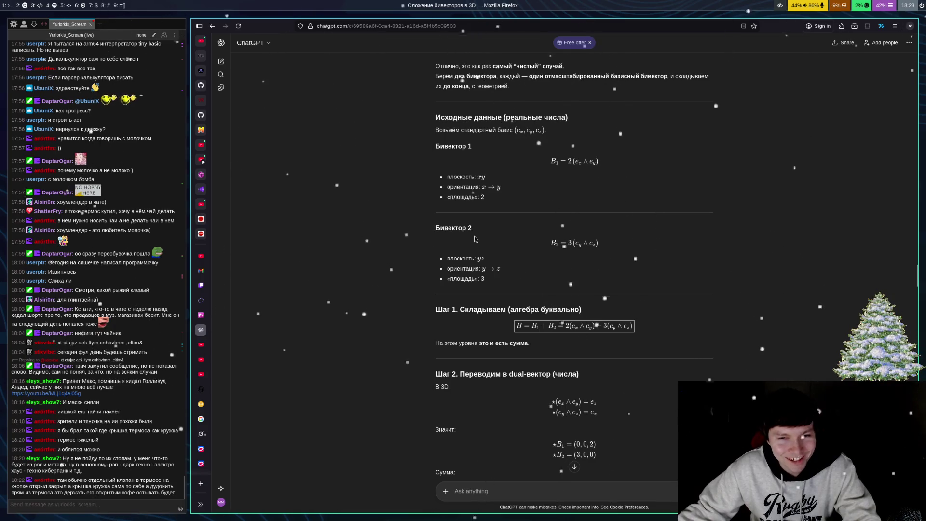
scroll(530, 249, up, 3)
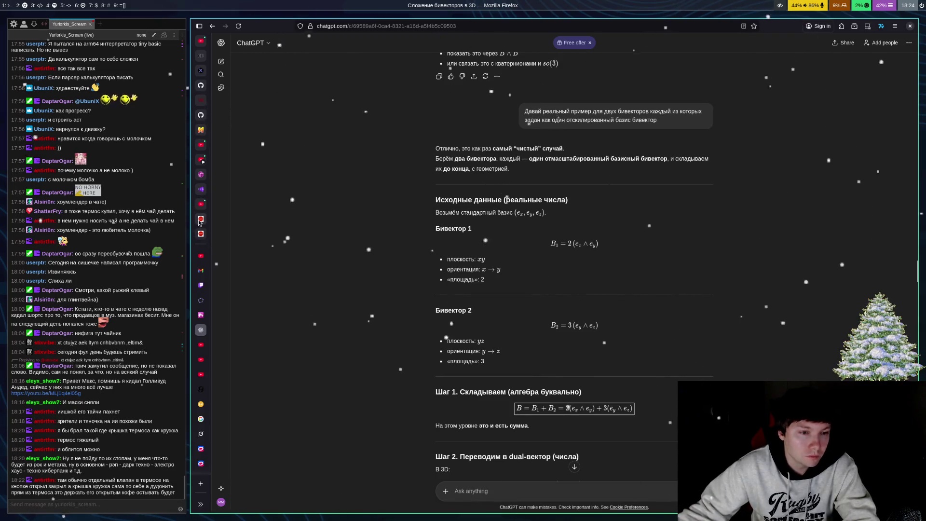
click(201, 315)
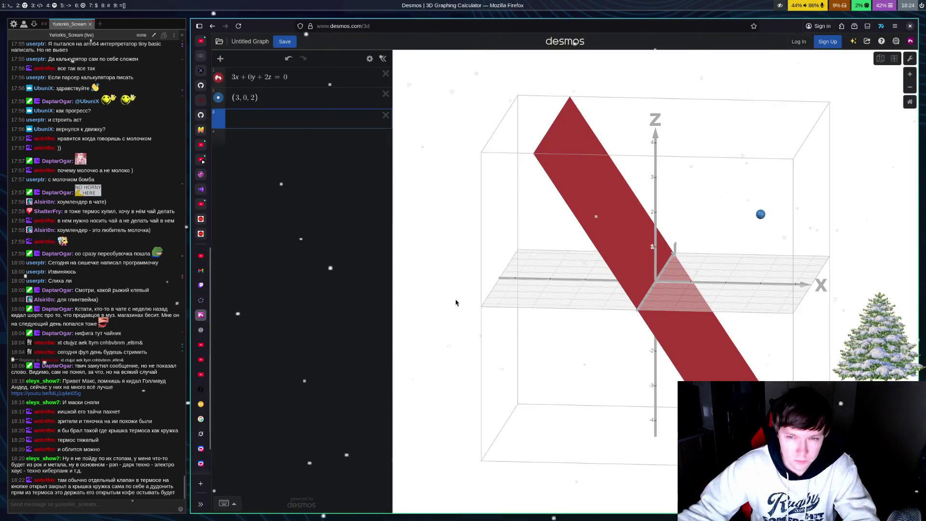
Step: Rotate the Desmos graph to face the x-z plane and select the empty third expression row
mouse_move(723, 322)
mouse_down()
mouse_move(661, 309)
mouse_move(687, 292)
mouse_move(671, 299)
mouse_up()
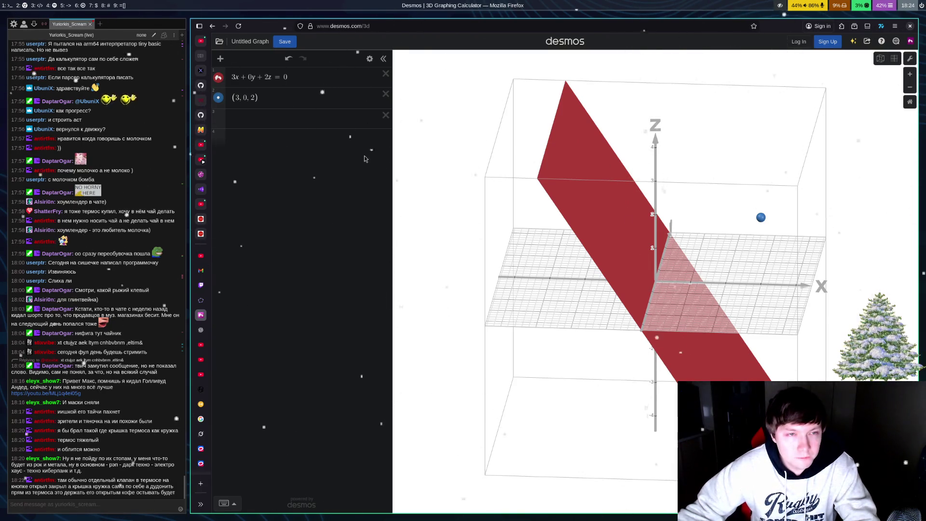
click(286, 120)
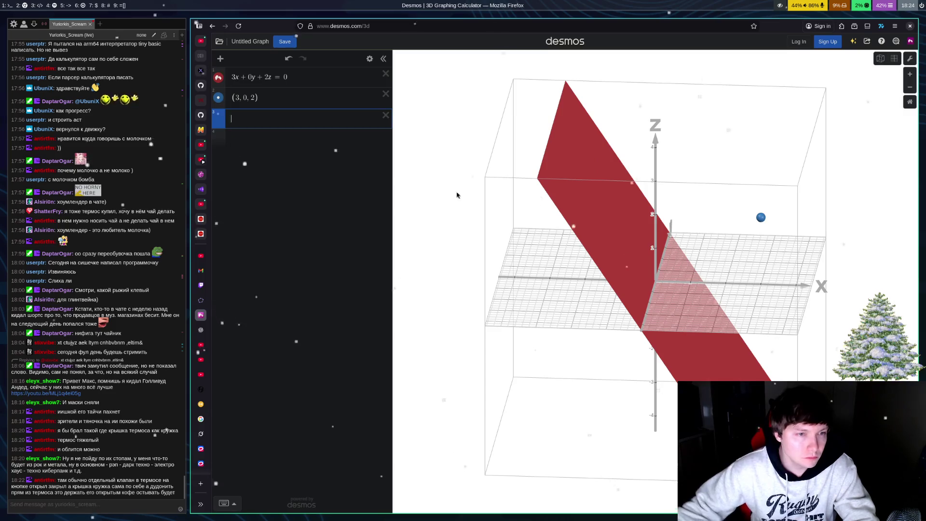
Step: Tile ChatGPT to the right half of the screen, with Desmos showing in the left half
click(201, 330)
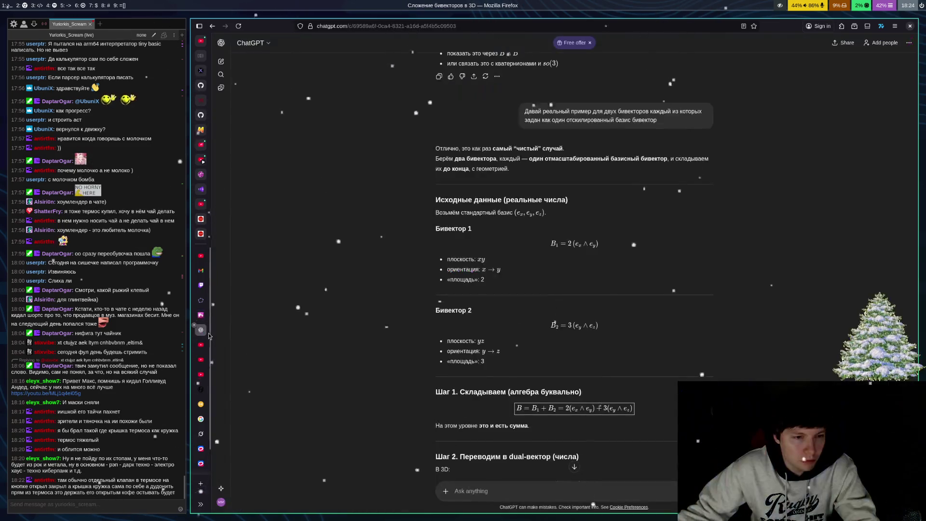
key(super+e)
click(200, 315)
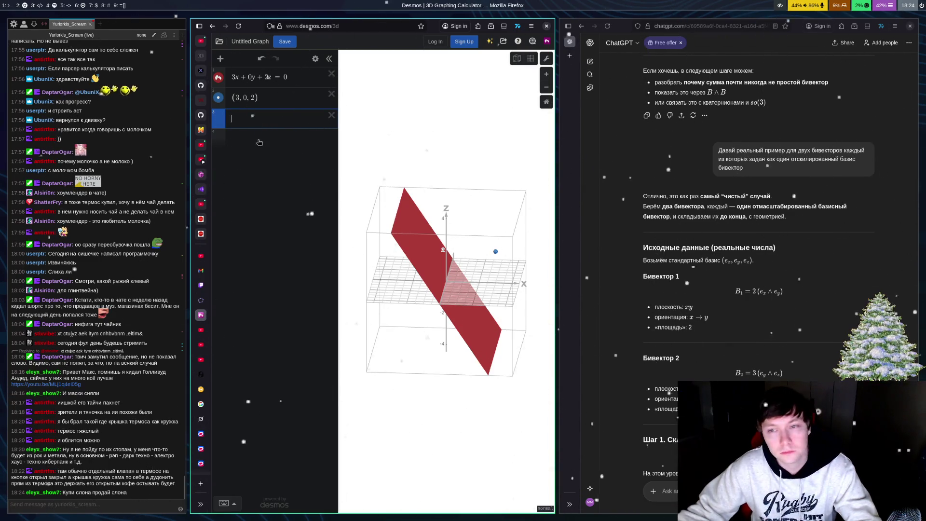
Step: Enter 2x + y + 0z = 0 as the third expression, producing a green vertical plane
click(290, 113)
text(w)
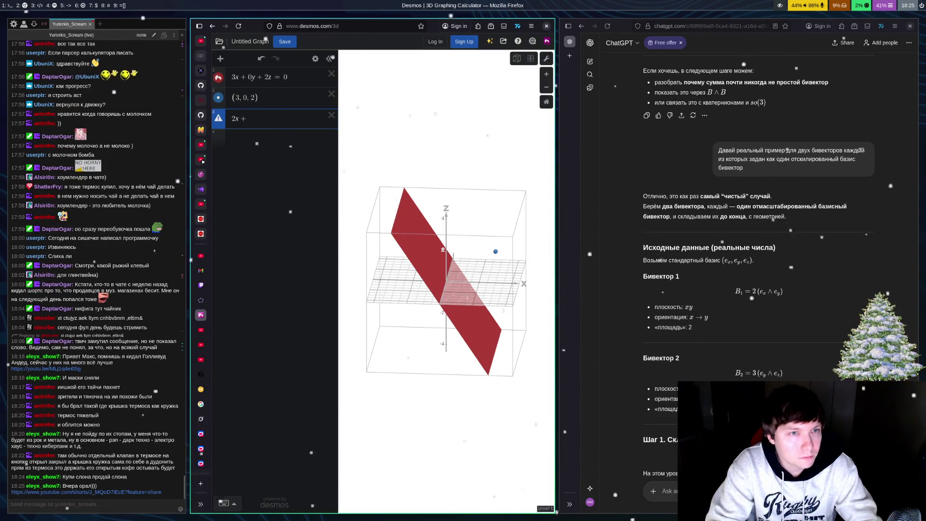
text(=0)
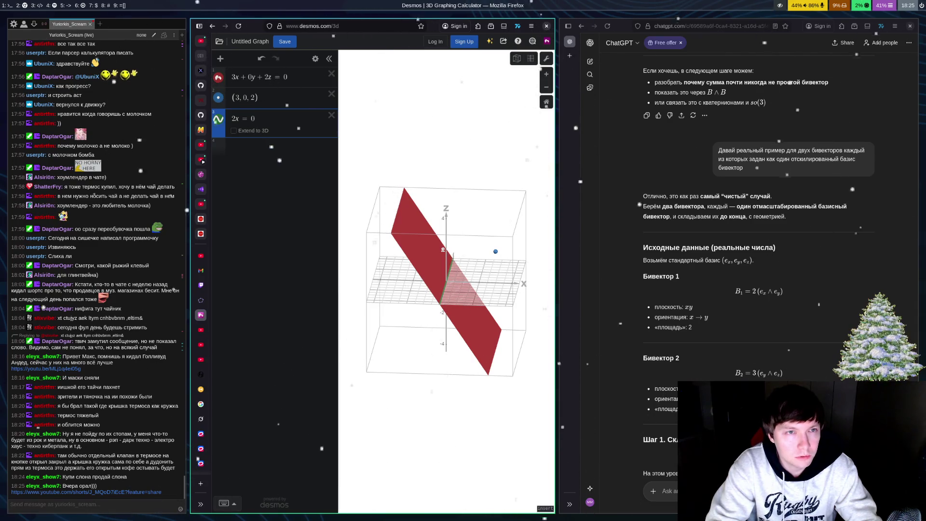
key(BackSpace)
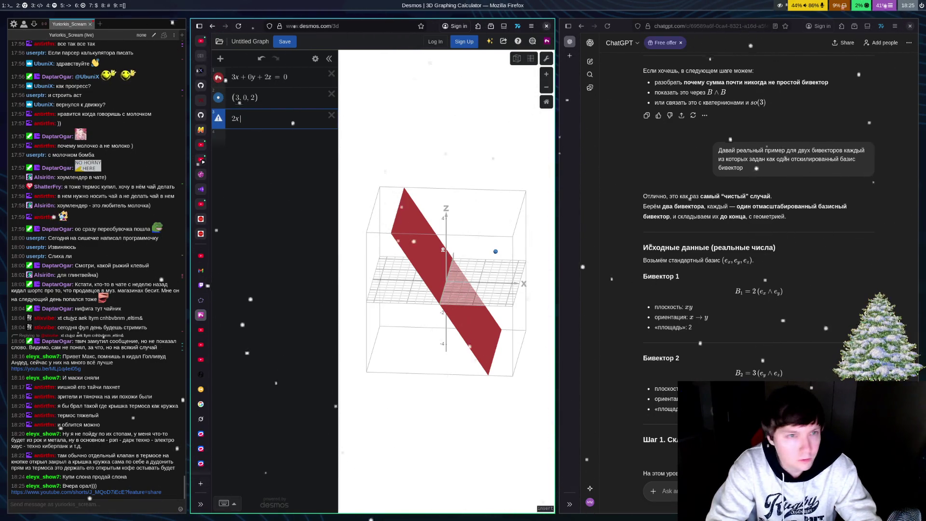
text( +)
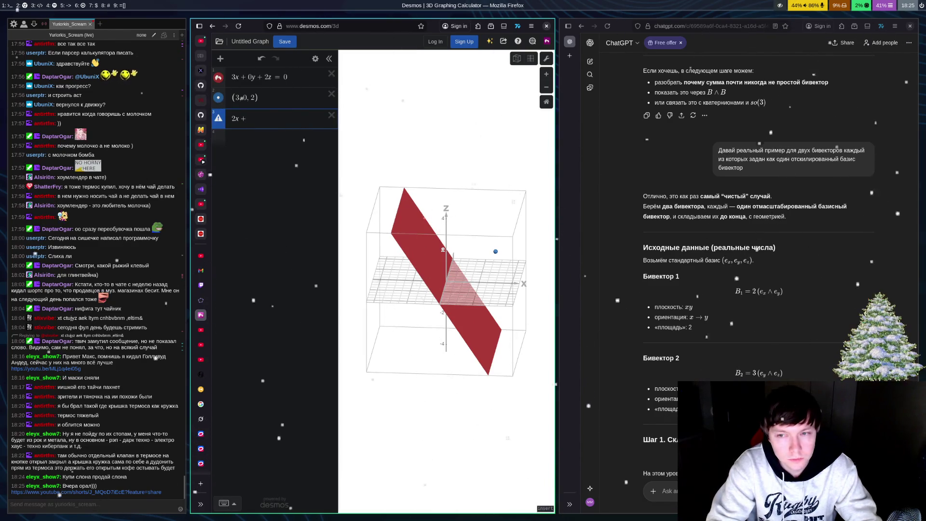
text( y = 0)
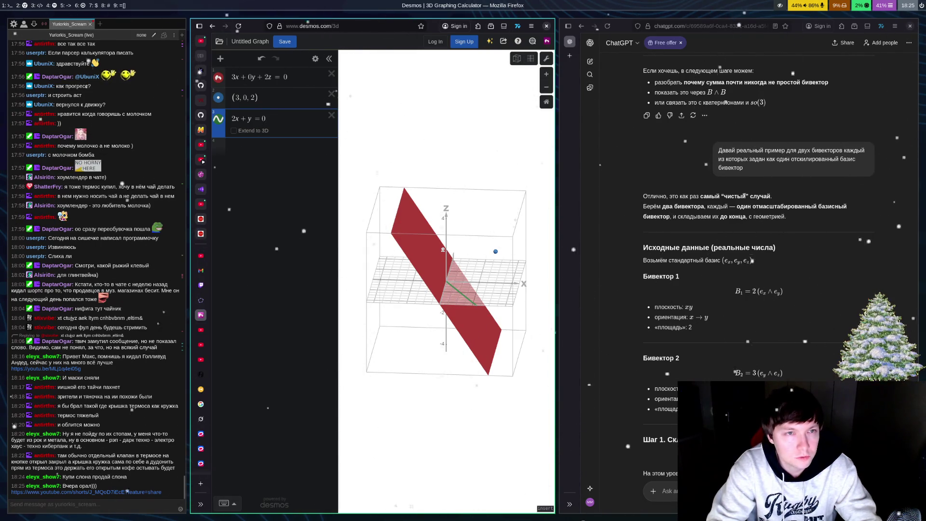
key(BackSpace)
key(BackSpace)
text(=)
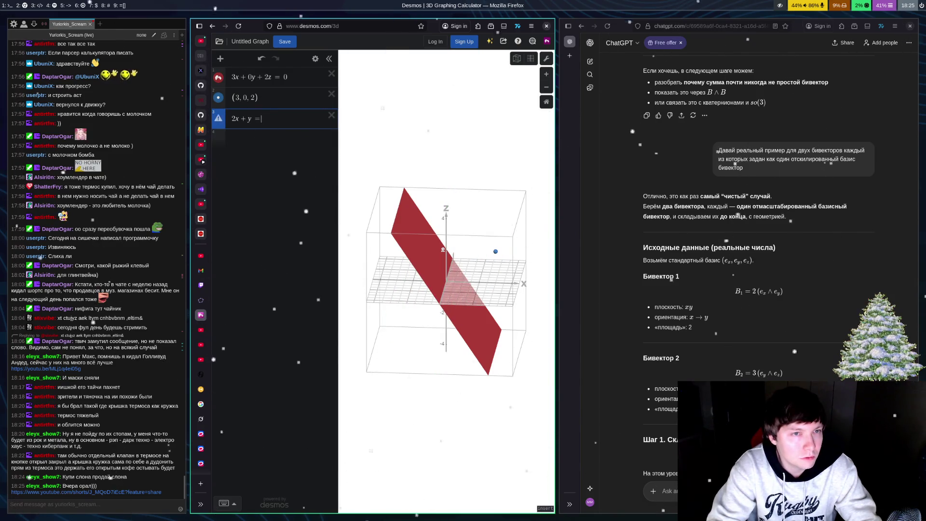
key(BackSpace)
text(+0z=0)
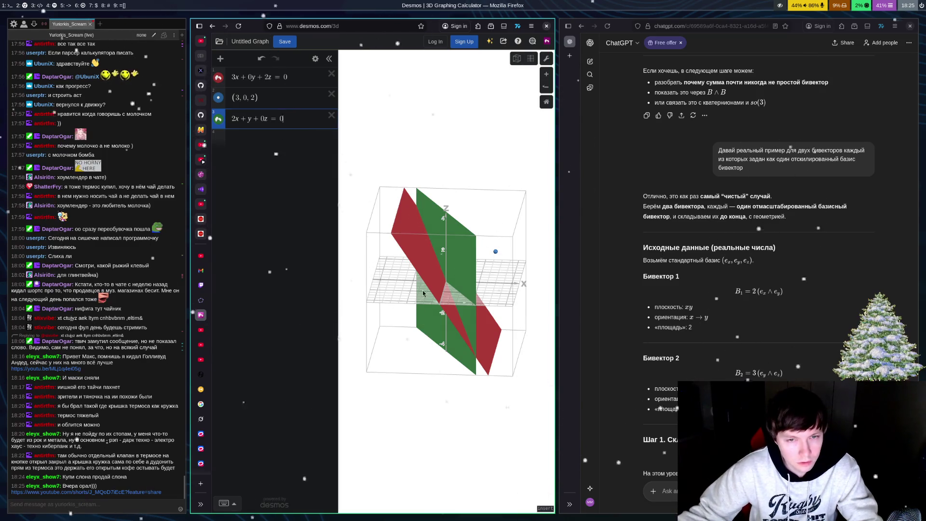
Step: Rotate the view to compare the red and green planes, then start a fourth expression row
mouse_move(420, 318)
mouse_down()
mouse_move(450, 344)
mouse_move(473, 349)
mouse_move(462, 350)
mouse_up()
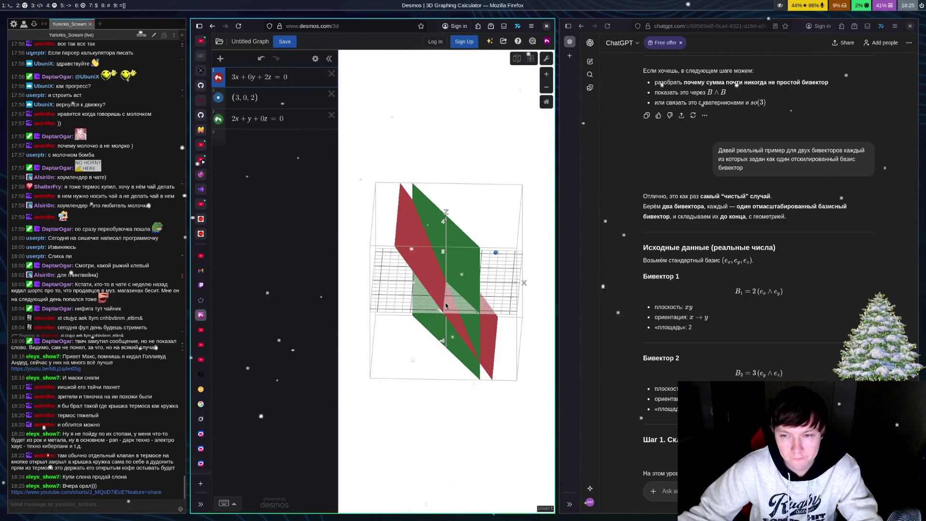
scroll(861, 251, down, 5)
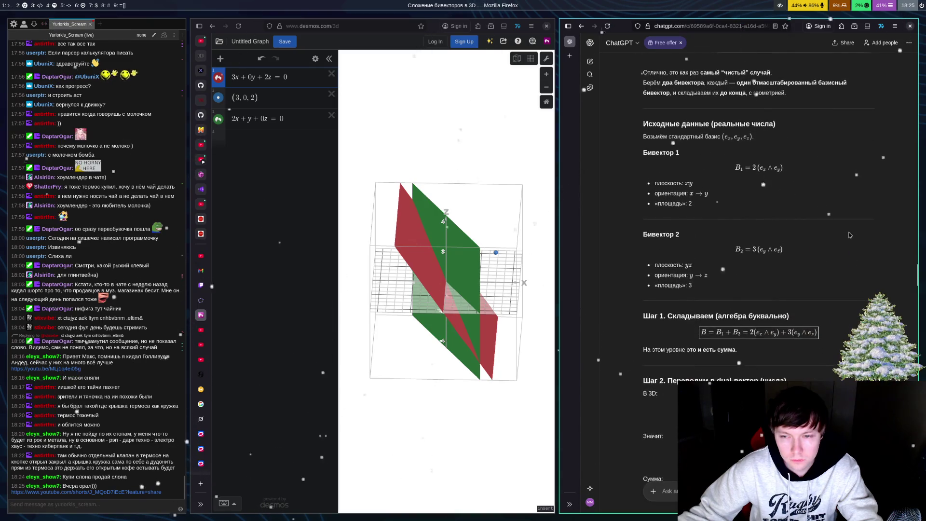
scroll(850, 235, down, 3)
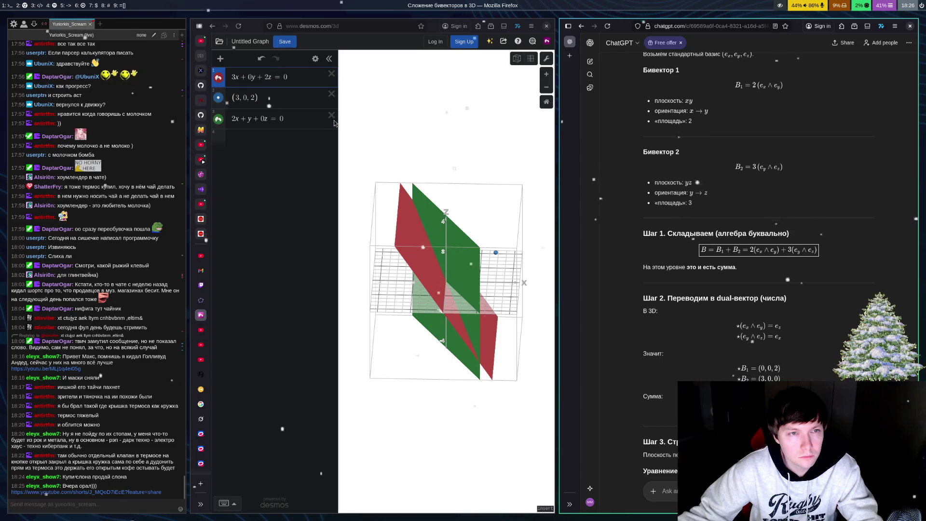
scroll(848, 264, up, 3)
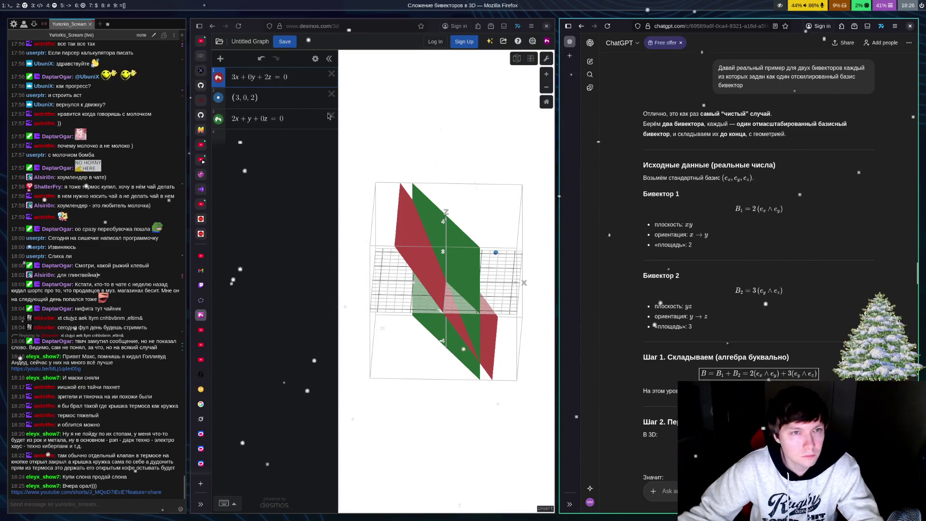
click(284, 139)
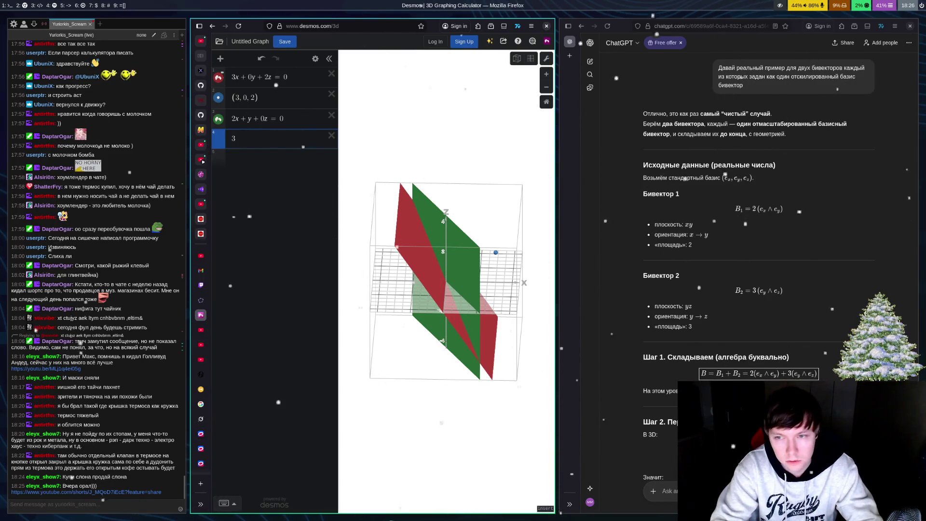
Step: Add the plane 0x + 3y + 3z and change the green plane to 2x + 2y + 0z = 0
text(-x)
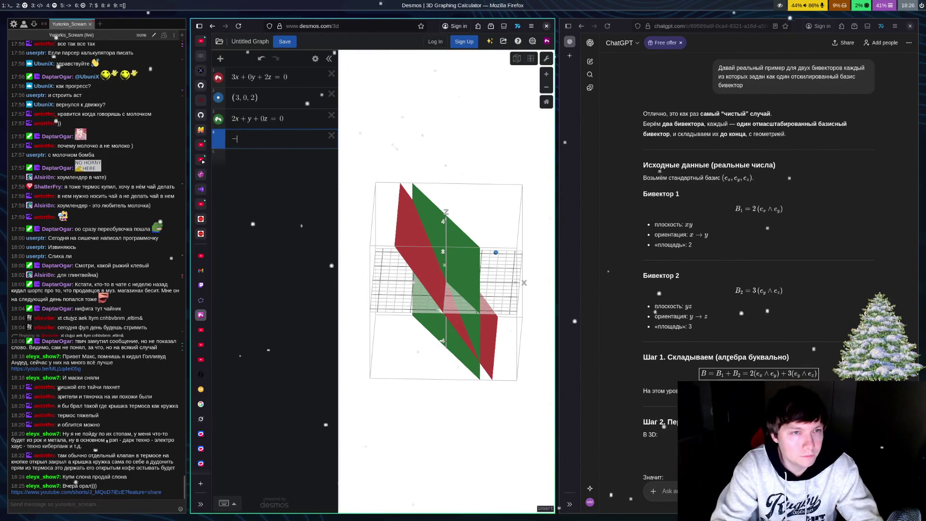
key(BackSpace)
text(0x )
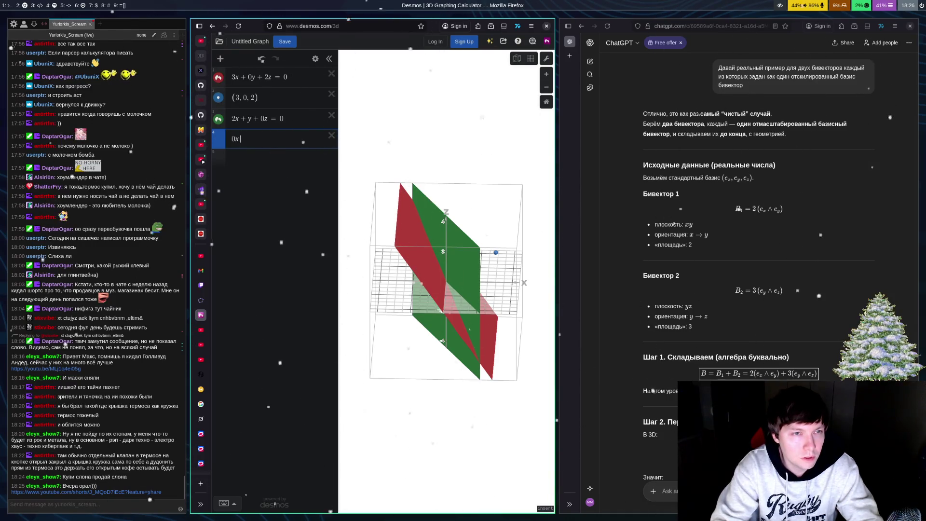
text(+)
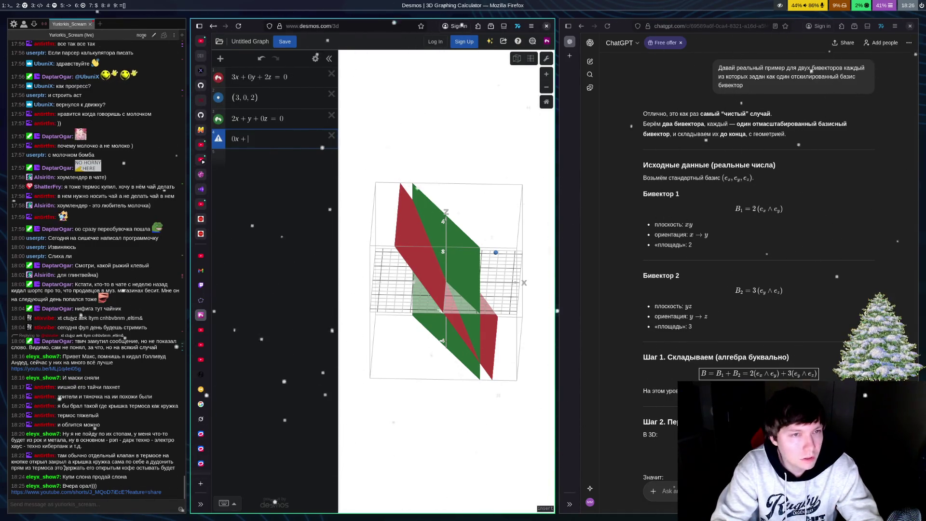
text( 3y + 3)
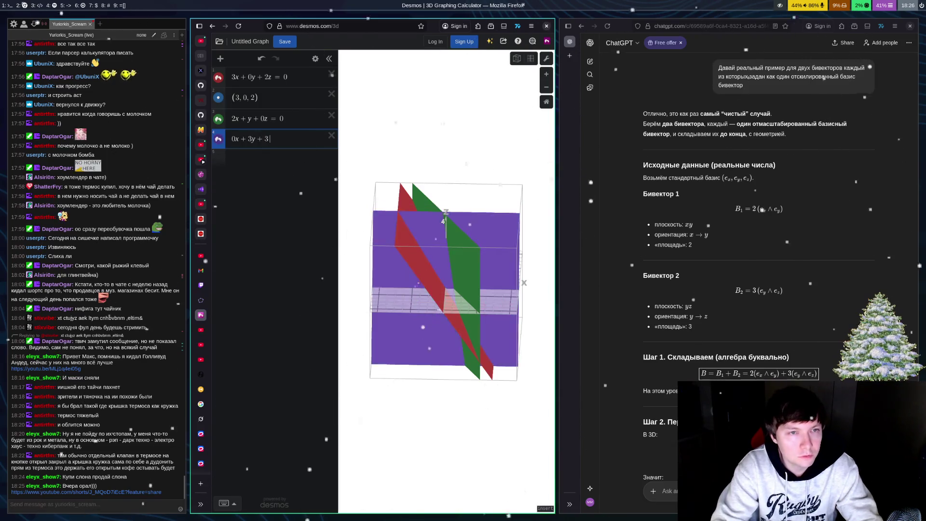
text(z)
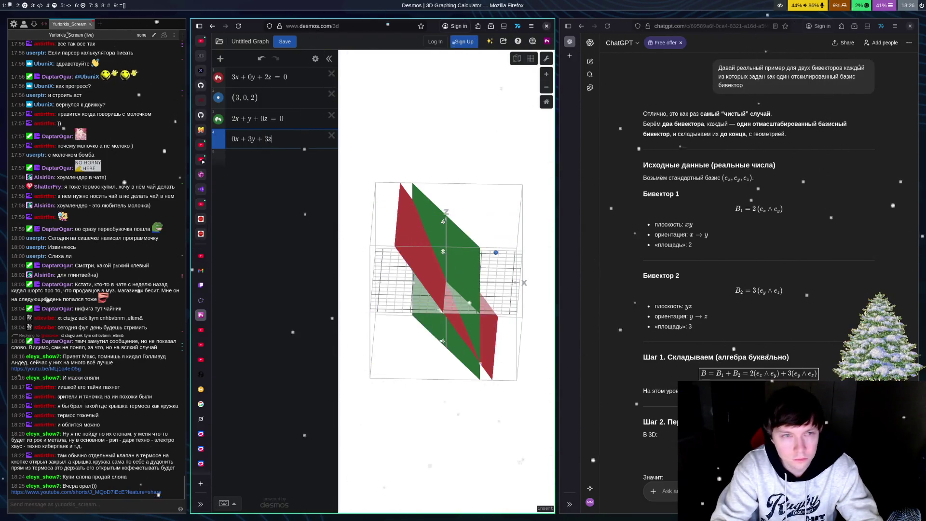
click(251, 126)
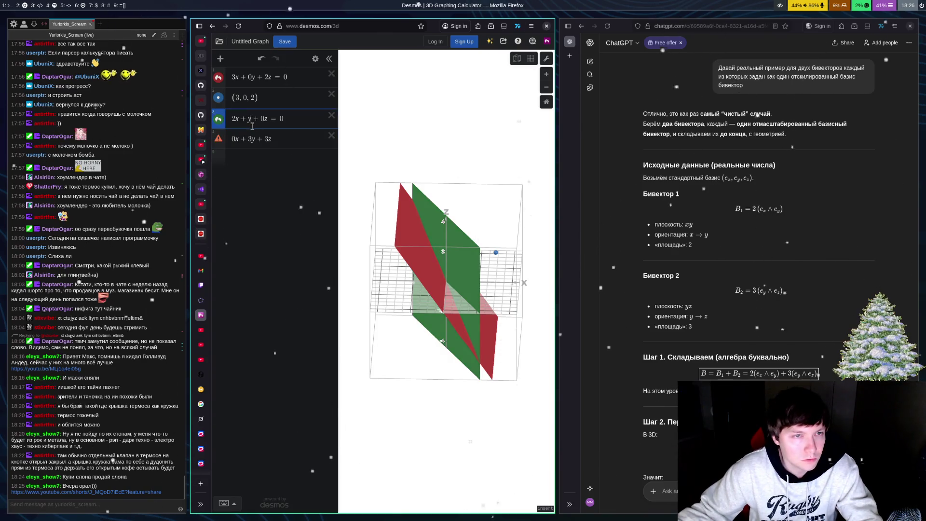
text(2)
Step: Finish and inspect the purple plane, then delete both added planes, leaving the red plane
mouse_move(443, 322)
mouse_down()
mouse_move(386, 270)
mouse_move(444, 270)
mouse_up()
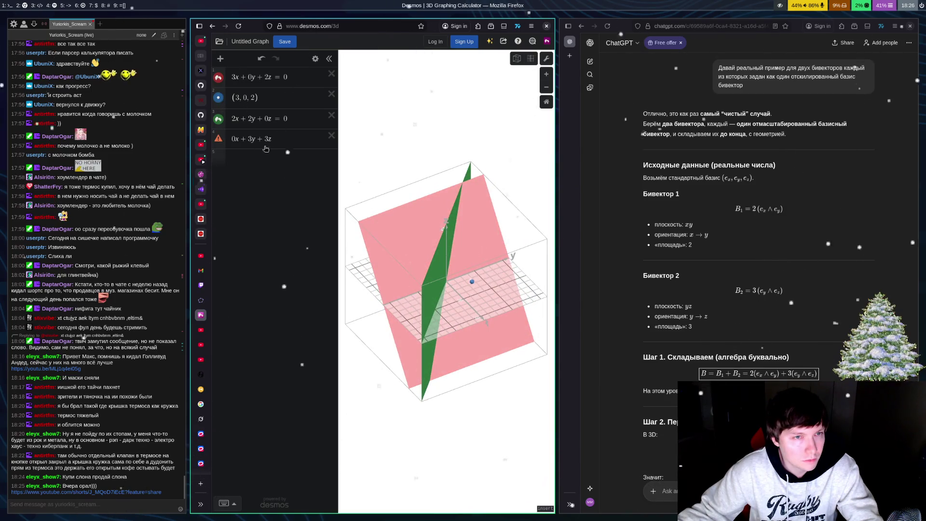
click(282, 145)
text(=)
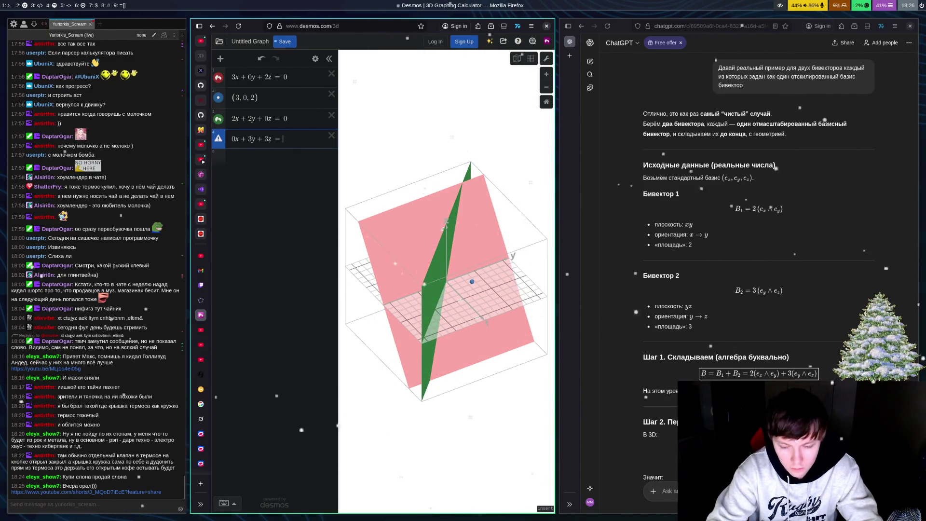
text( 0)
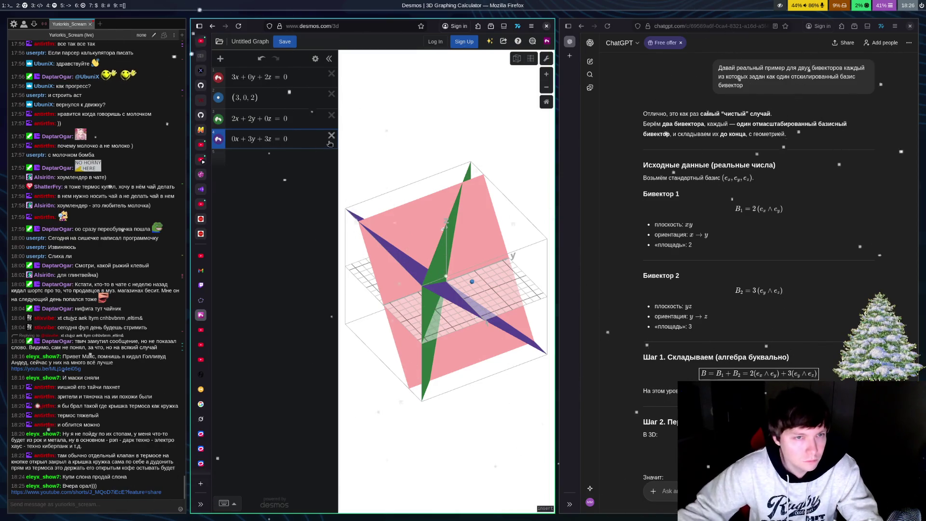
mouse_move(463, 290)
mouse_down()
mouse_move(472, 347)
mouse_move(489, 274)
mouse_up()
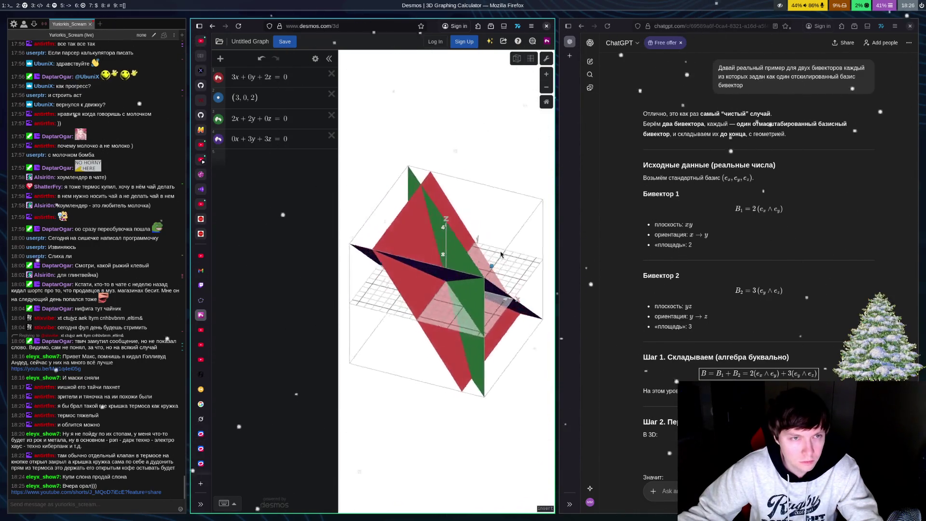
click(331, 116)
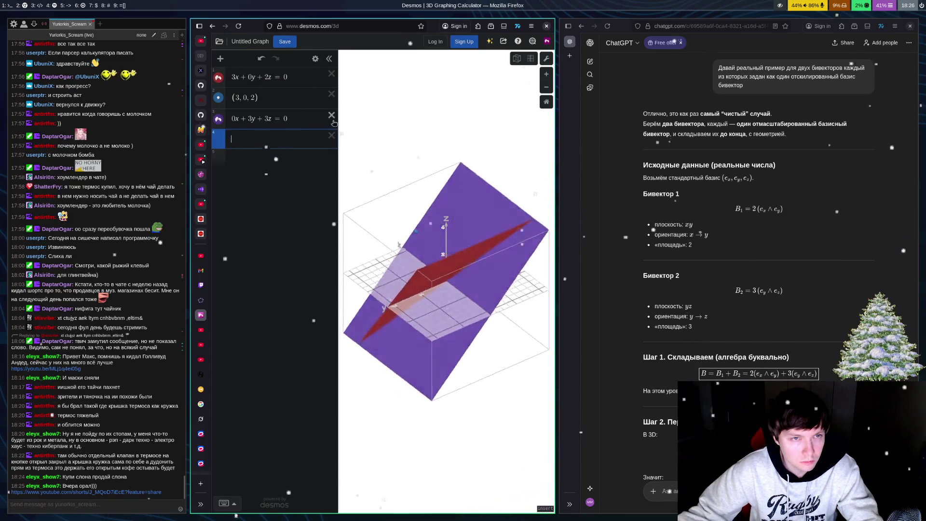
click(331, 116)
drag(458, 209, 480, 244)
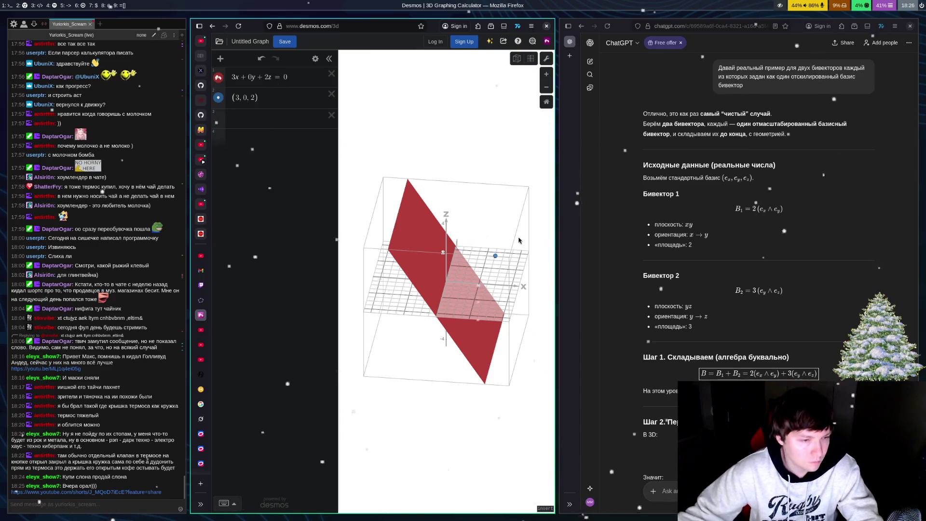
Step: Open the YouTube Short linked in the stream chat
click(105, 492)
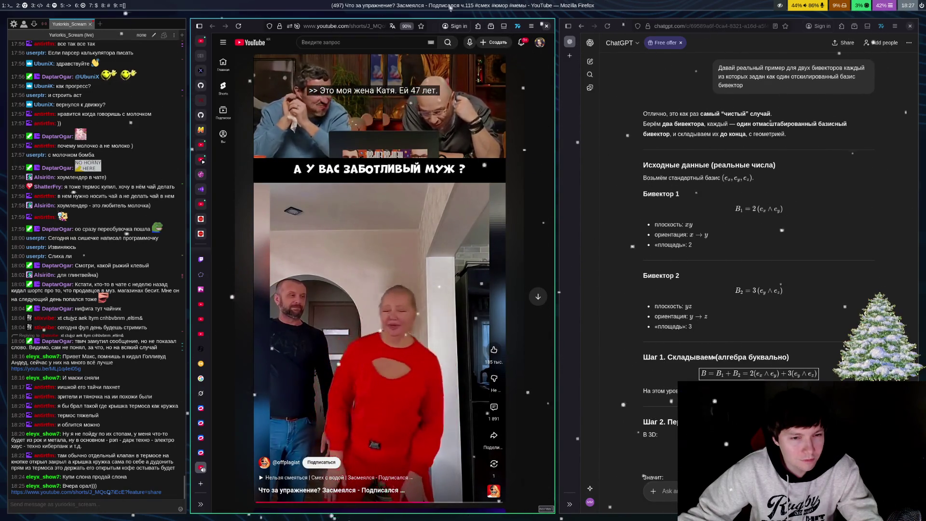
Step: Focus the ChatGPT window and close the YouTube Short tab to bring Desmos back
click(819, 257)
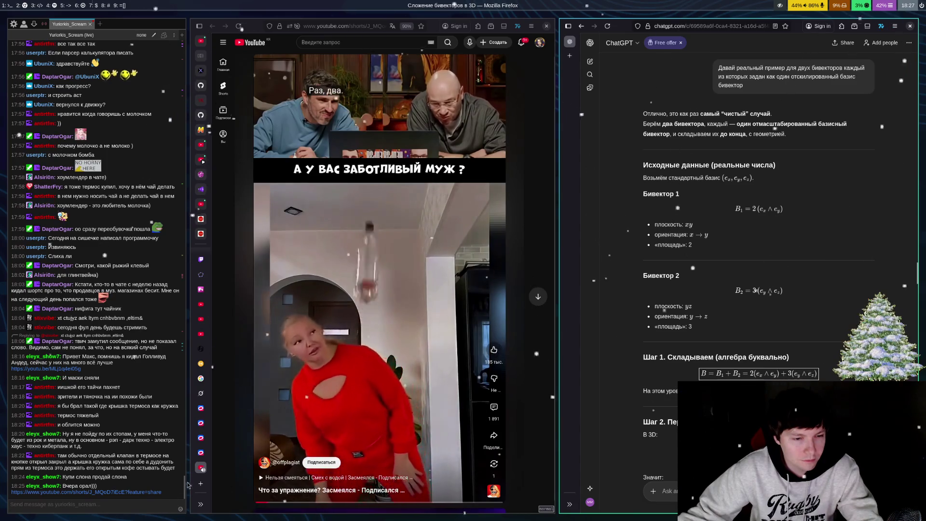
middle_click(202, 472)
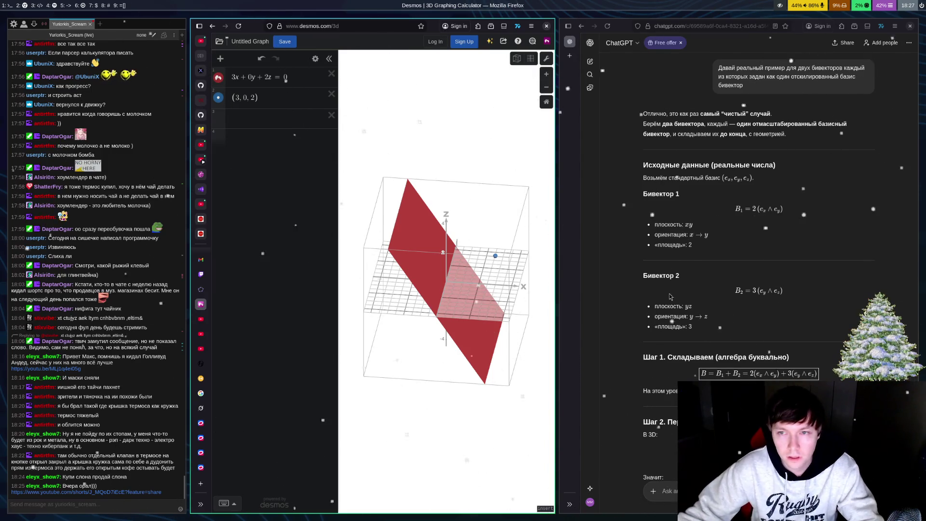
Step: Focus the ChatGPT window on the right to begin a new question
click(785, 290)
text(Ка)
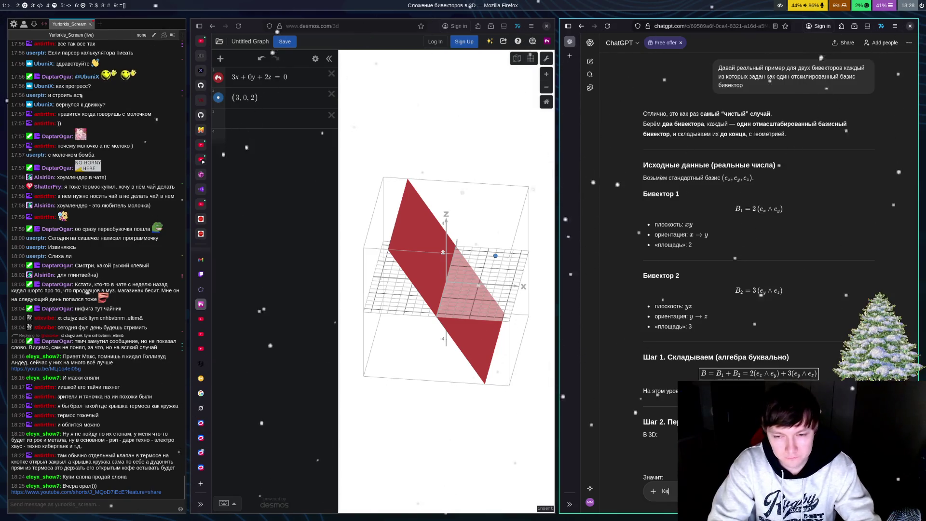
Step: Continue typing the follow-up question about the two bivectors so it reads 'Как п…'
text(к п)
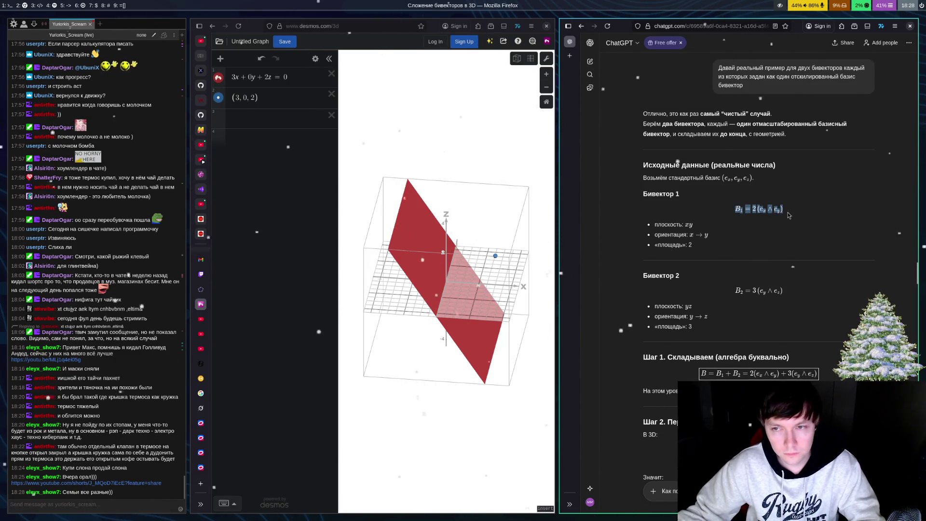
click(722, 179)
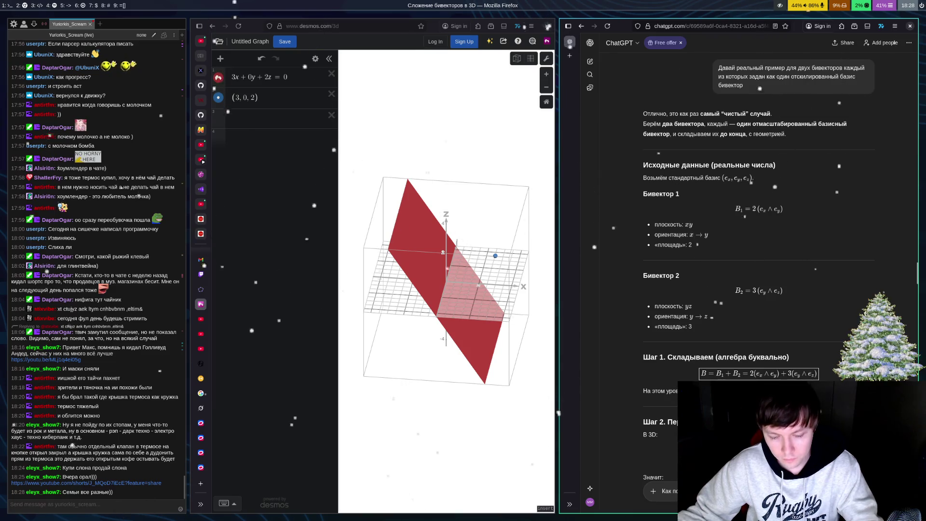
Step: Paste the B₂ formula into the question, send it, and read ChatGPT's parametric-parallelogram guide
drag(735, 294, 783, 291)
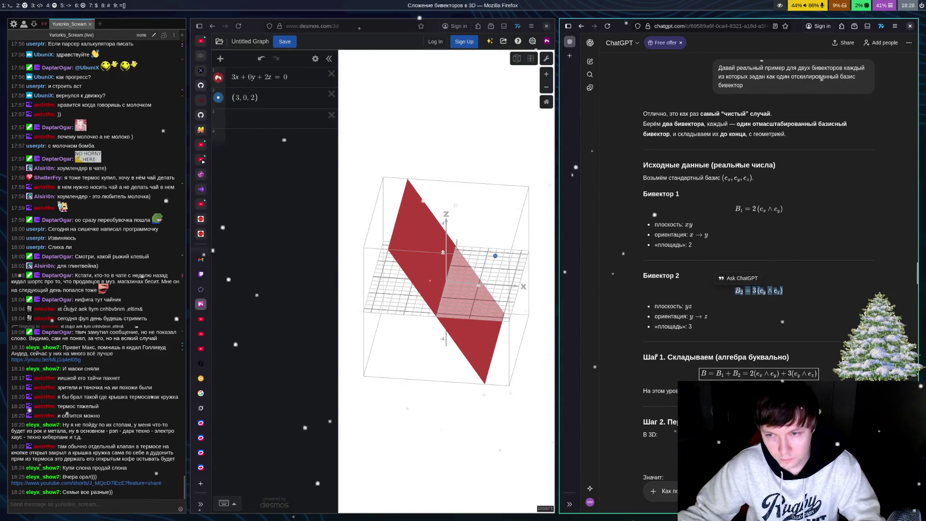
key(ctrl+c)
key(ctrl+v)
key(Return)
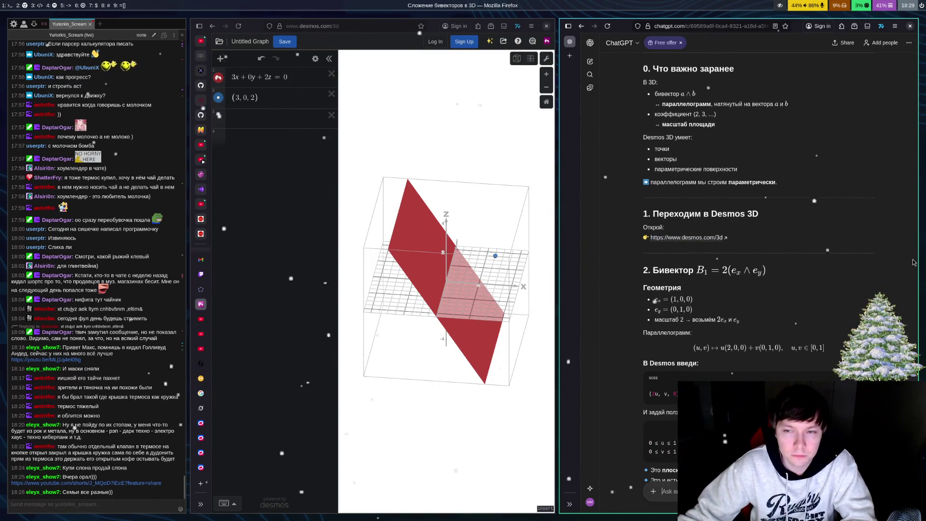
scroll(886, 267, down, 3)
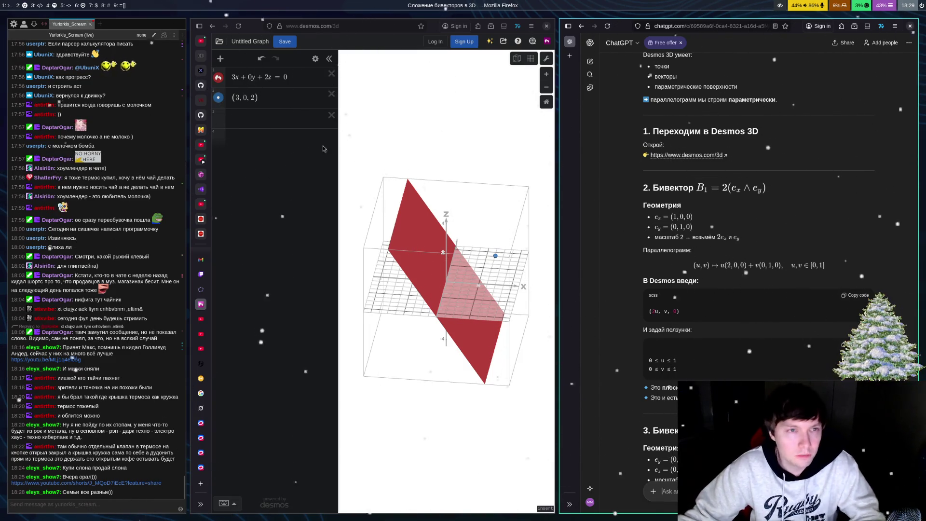
click(277, 131)
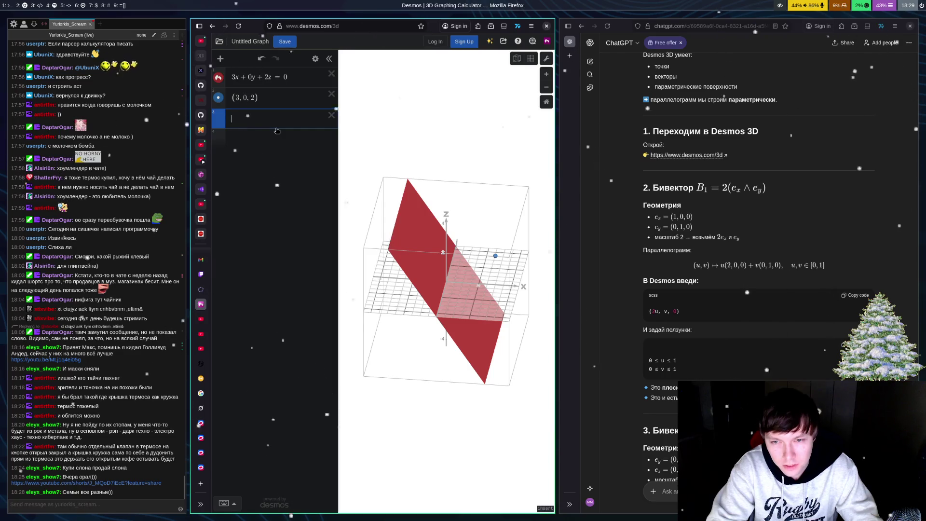
Step: Enter (2u, v, 0) in row 3 with 0 ≤ u ≤ 1 and 0 ≤ v ≤ 1
text(()
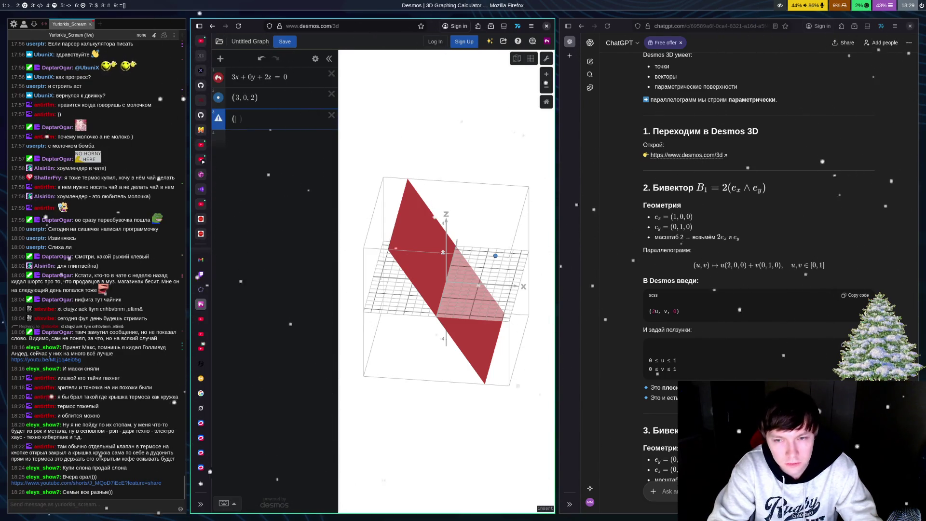
text(2цук)
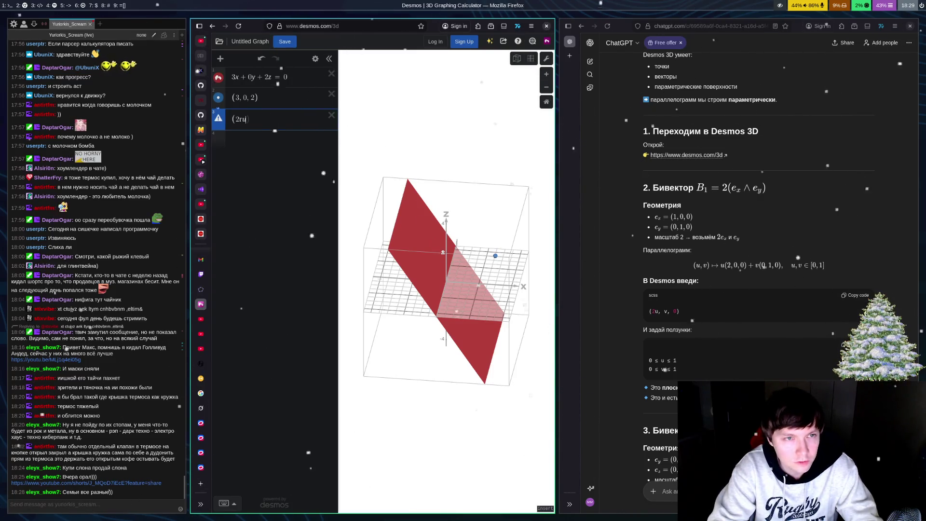
key(BackSpace)
text(u)
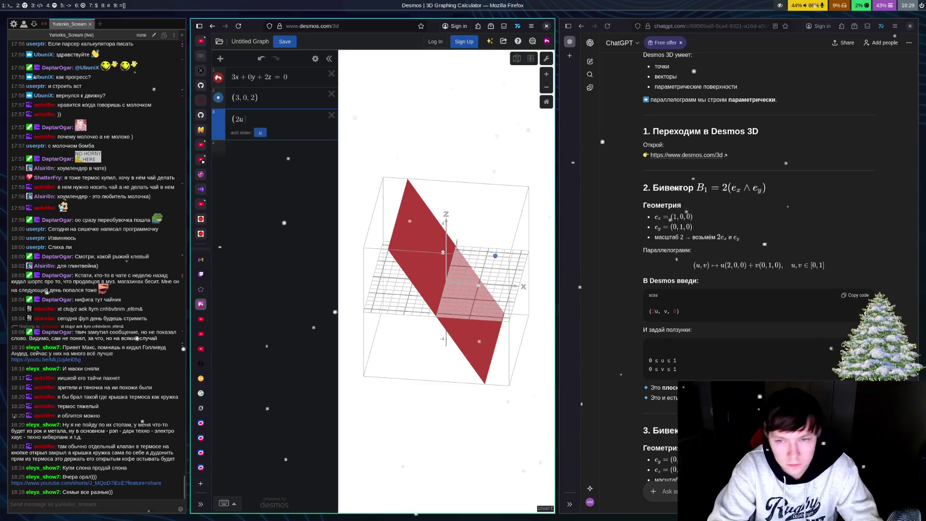
text(, v, 0)
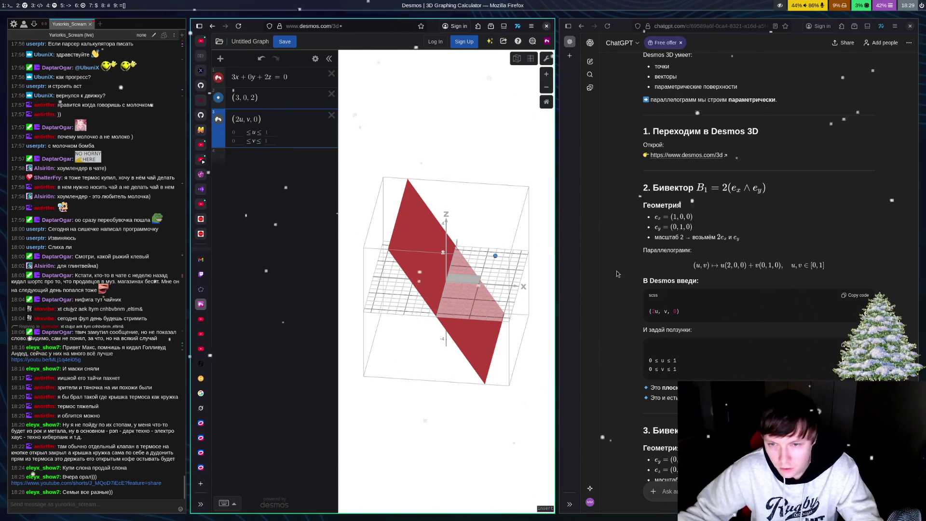
scroll(798, 308, down, 5)
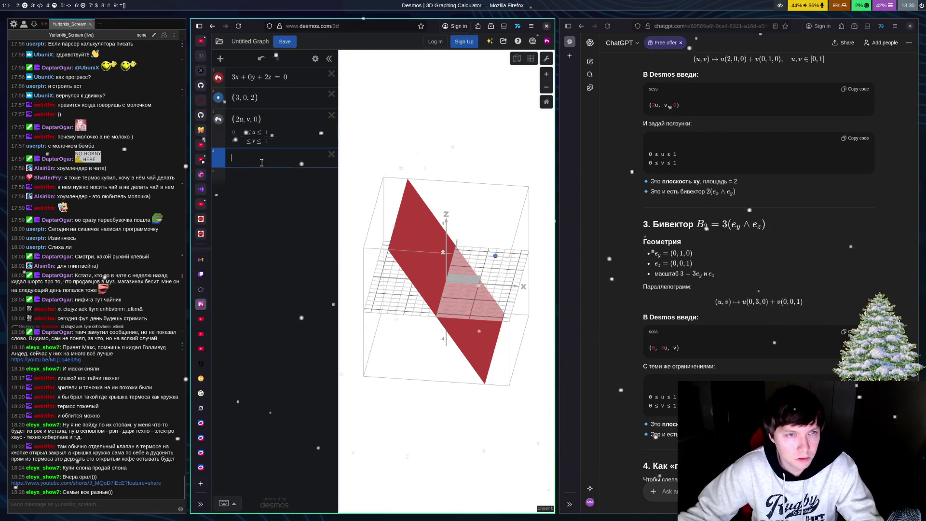
click(288, 161)
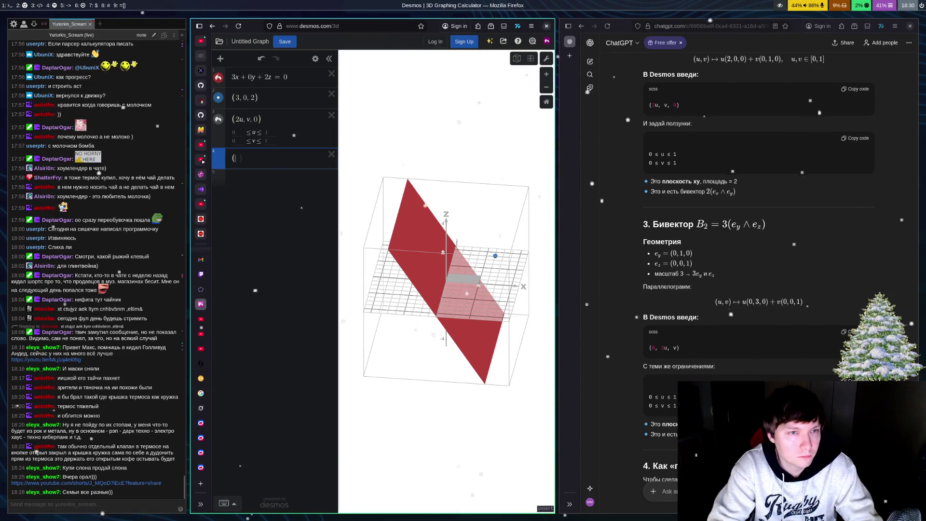
text((0)
text(, 3u)
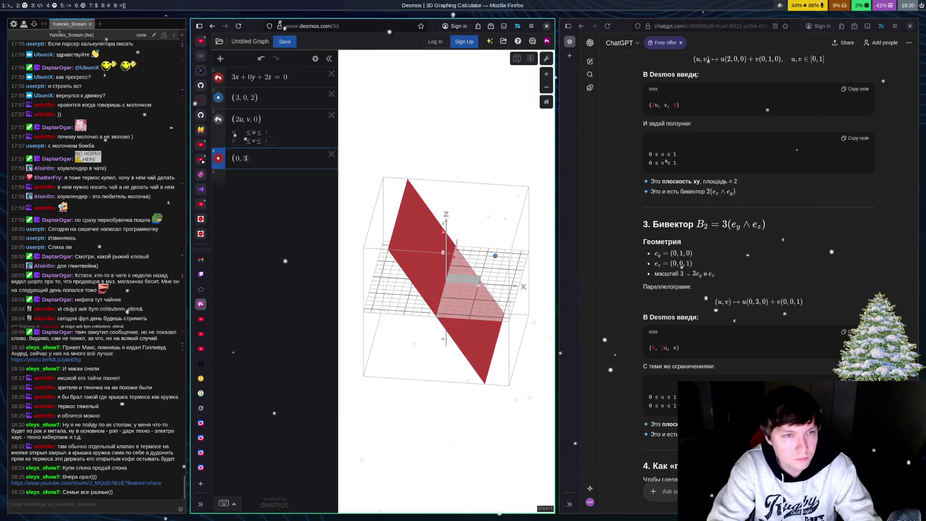
text(, v)
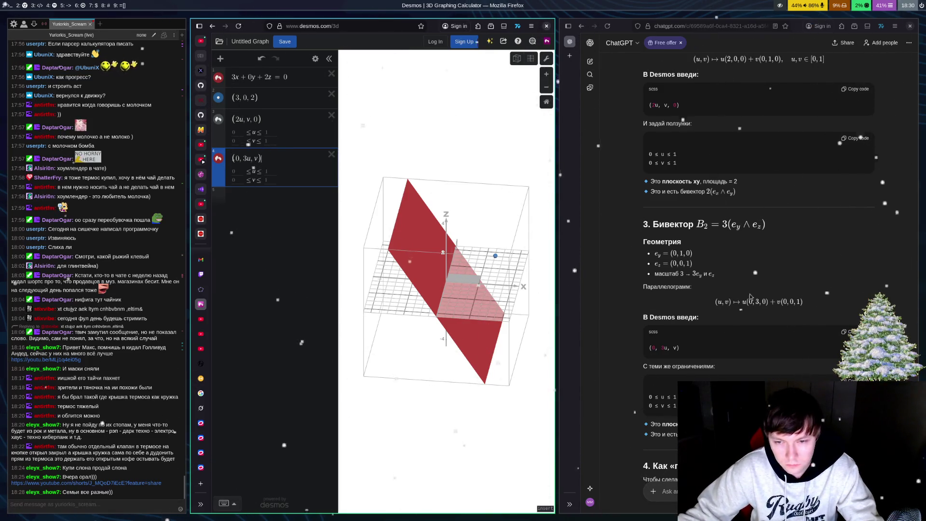
click(791, 281)
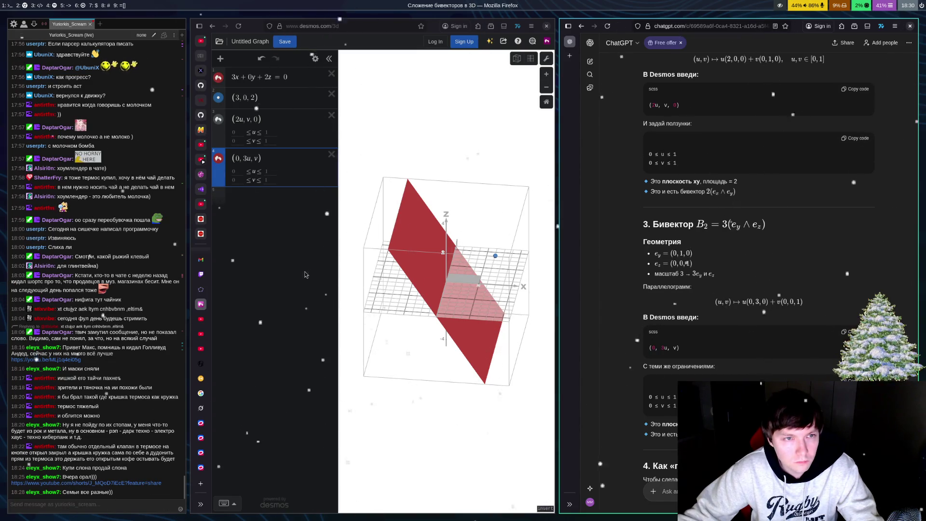
mouse_move(512, 323)
mouse_down()
mouse_move(487, 267)
mouse_move(425, 281)
mouse_move(386, 312)
mouse_move(459, 332)
mouse_move(423, 340)
mouse_move(450, 362)
mouse_move(467, 357)
mouse_move(451, 326)
mouse_move(429, 330)
mouse_up()
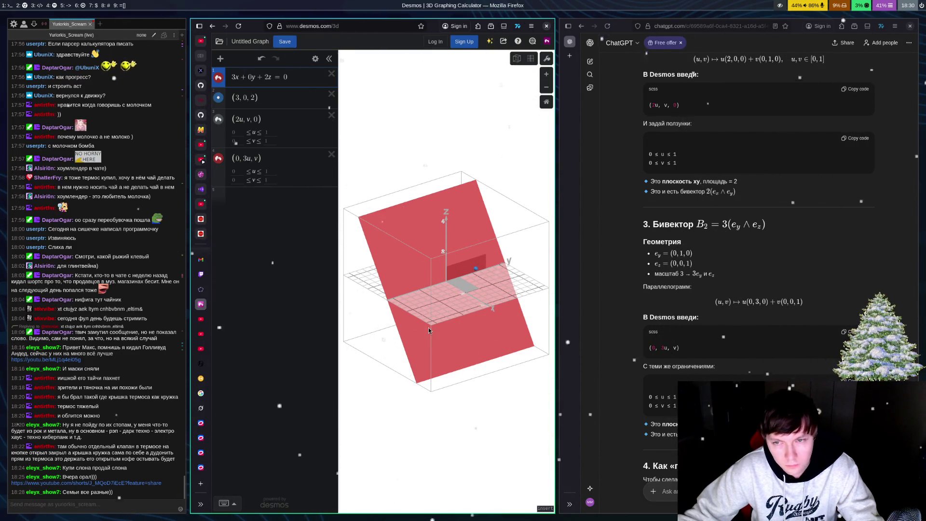
drag(810, 305, 787, 271)
click(787, 271)
scroll(787, 271, down, 5)
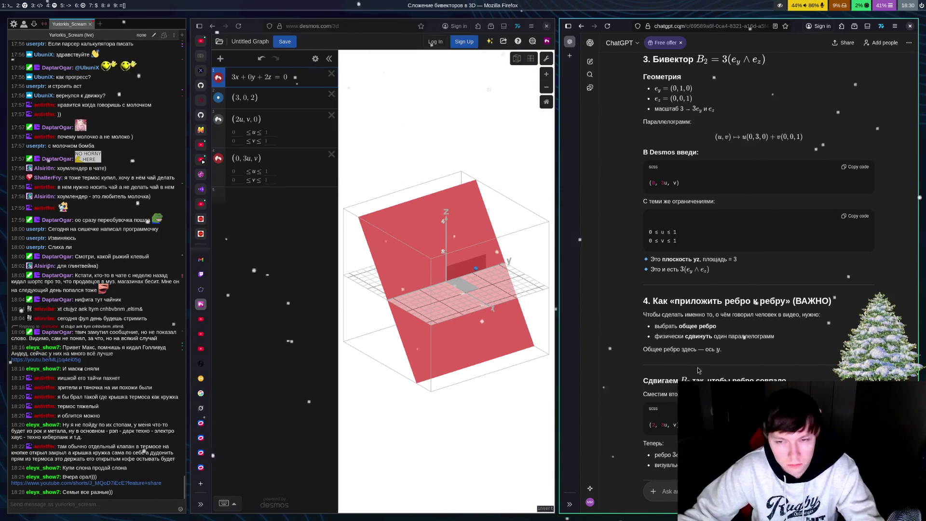
Step: Highlight and read the part of ChatGPT's answer about joining parallelogram edges
mouse_move(671, 360)
mouse_down()
mouse_move(772, 337)
mouse_move(811, 313)
mouse_up()
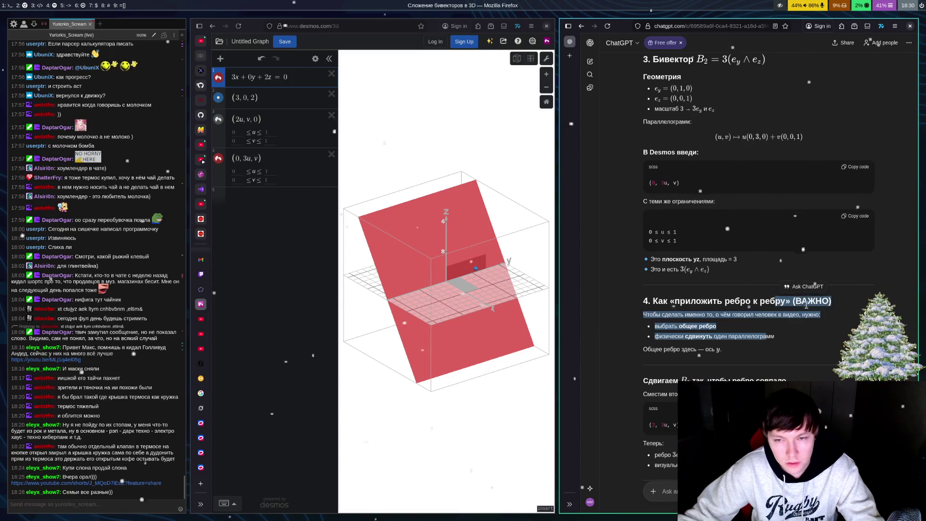
scroll(820, 290, down, 2)
click(836, 259)
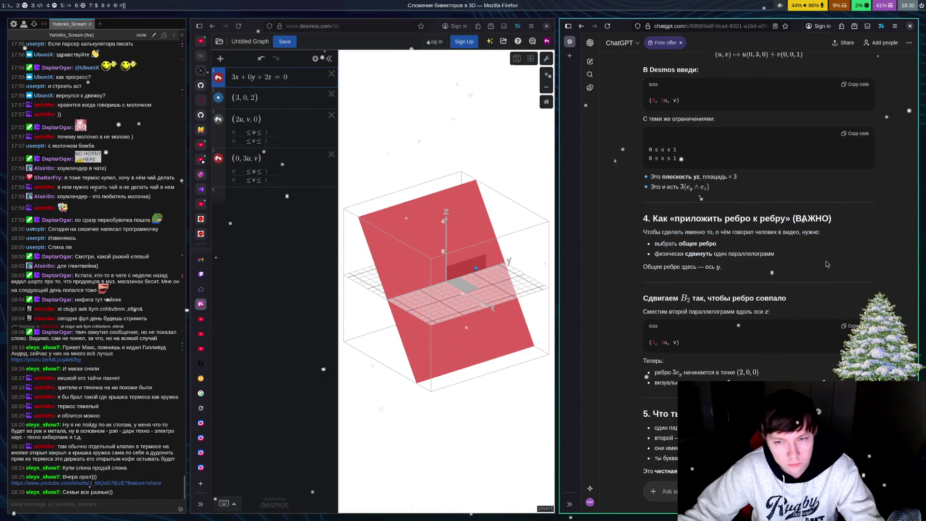
scroll(821, 269, down, 1)
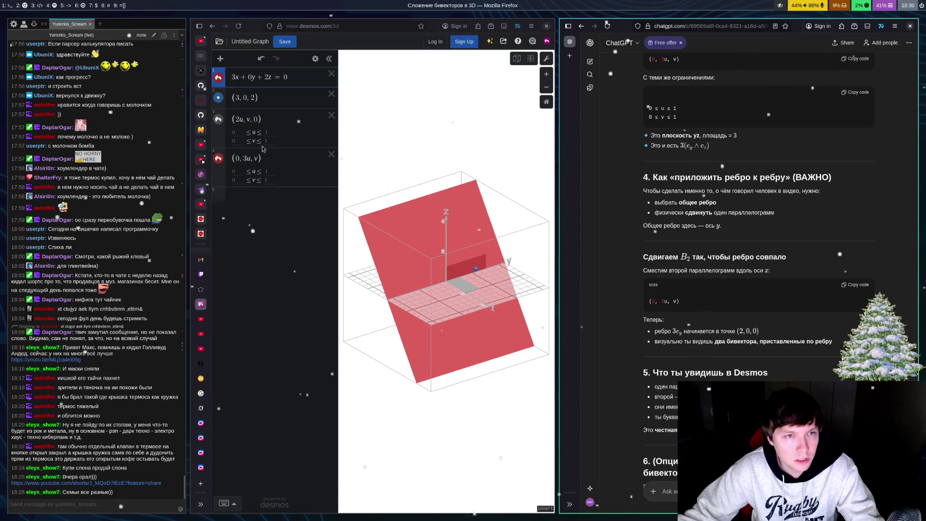
Step: Change expression 4's x-coordinate from 0 to 2, giving (2, 3u, v), and orbit to check
click(241, 164)
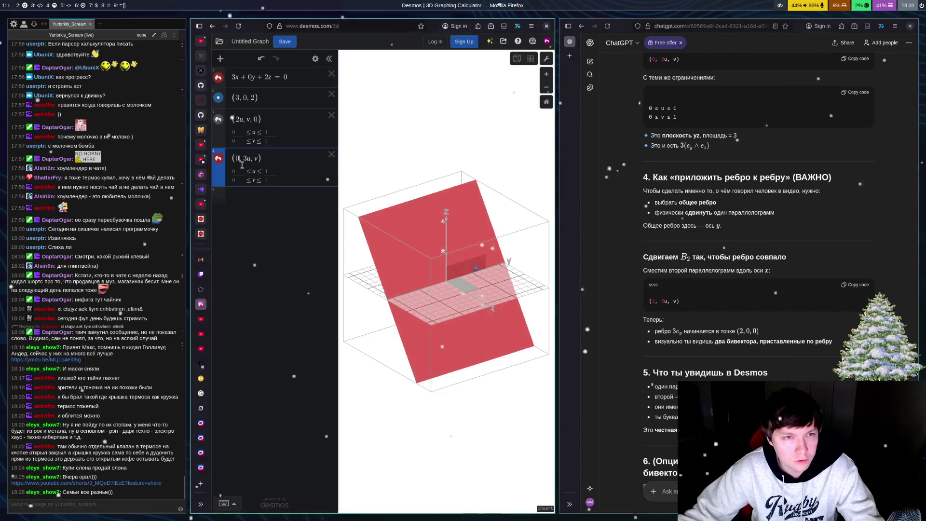
key(BackSpace)
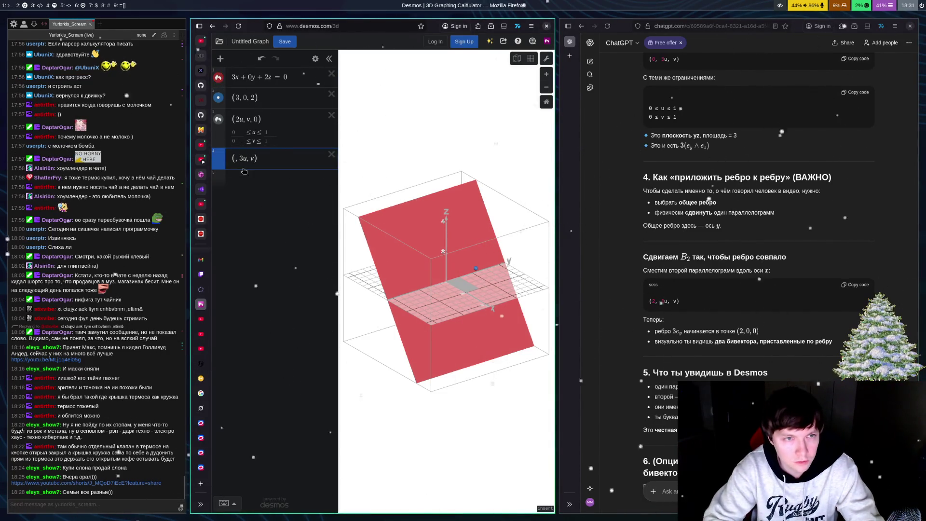
text(2)
mouse_move(203, 163)
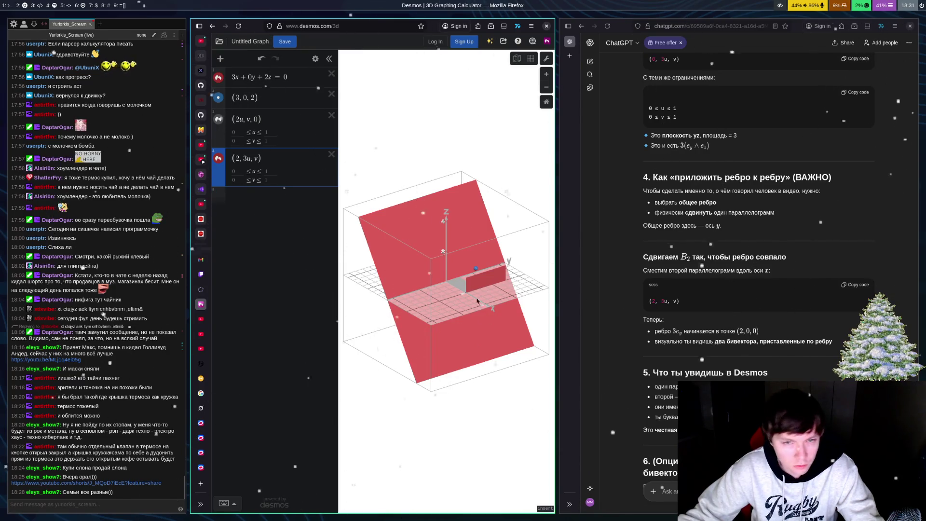
mouse_move(476, 305)
mouse_down()
mouse_move(507, 337)
mouse_move(424, 263)
mouse_up()
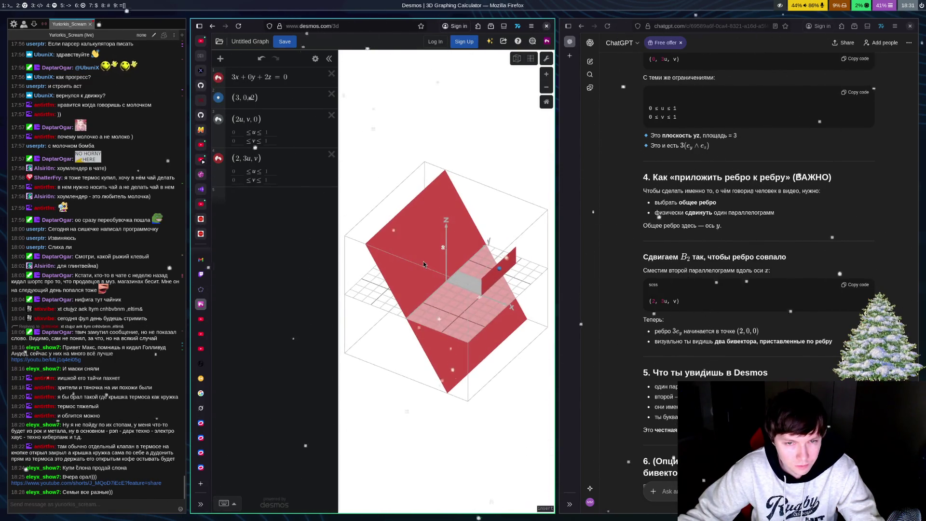
scroll(709, 321, down, 3)
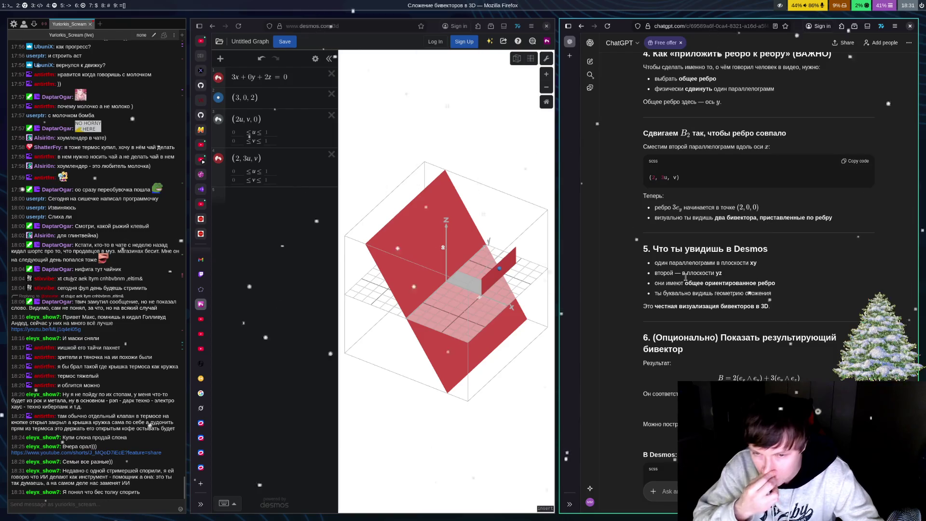
scroll(834, 297, down, 1)
scroll(834, 297, down, 3)
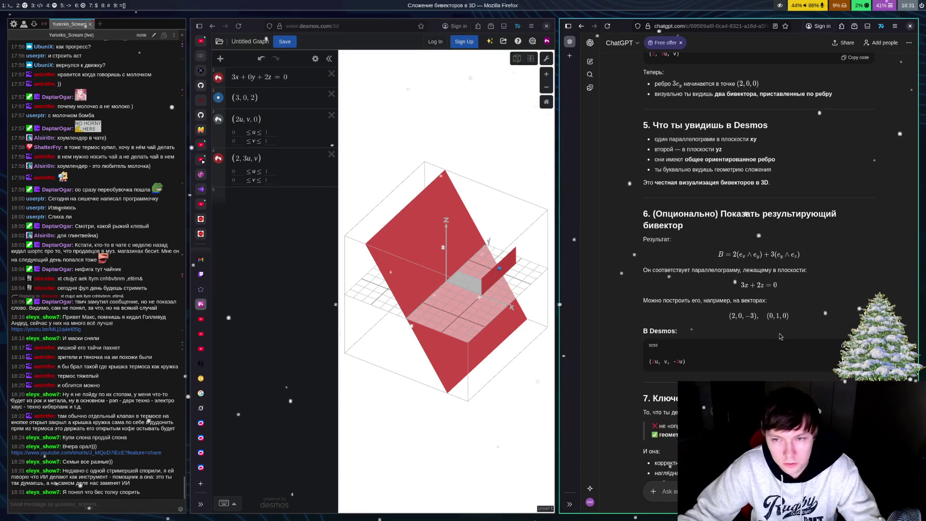
click(264, 198)
text((2u)
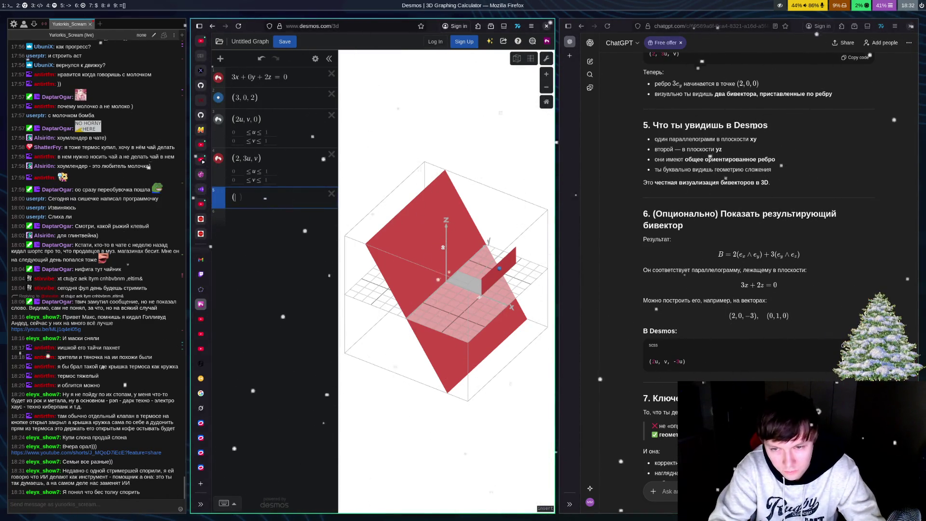
text(, v)
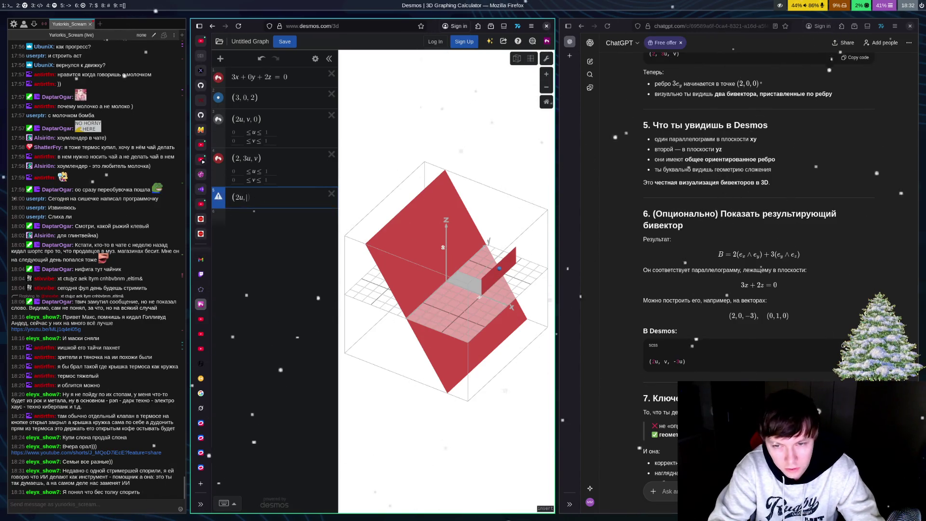
text(, −)
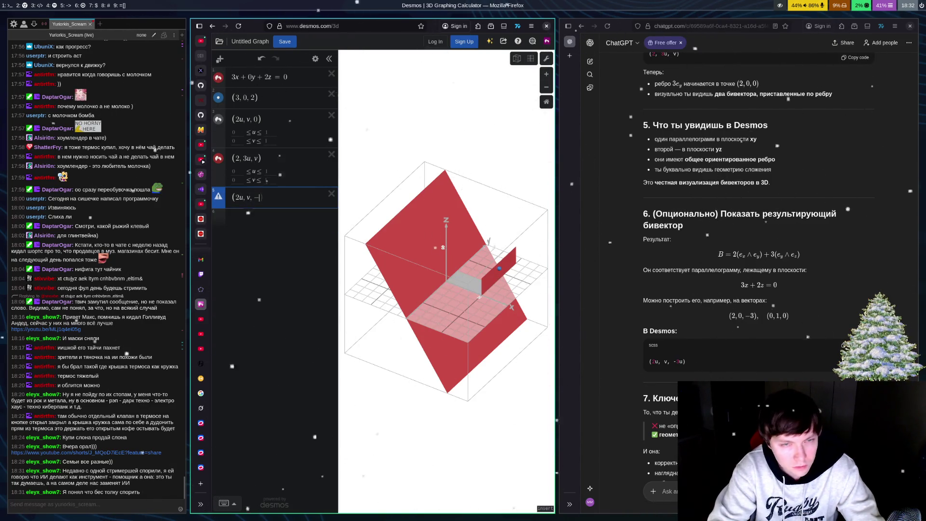
text(3u)
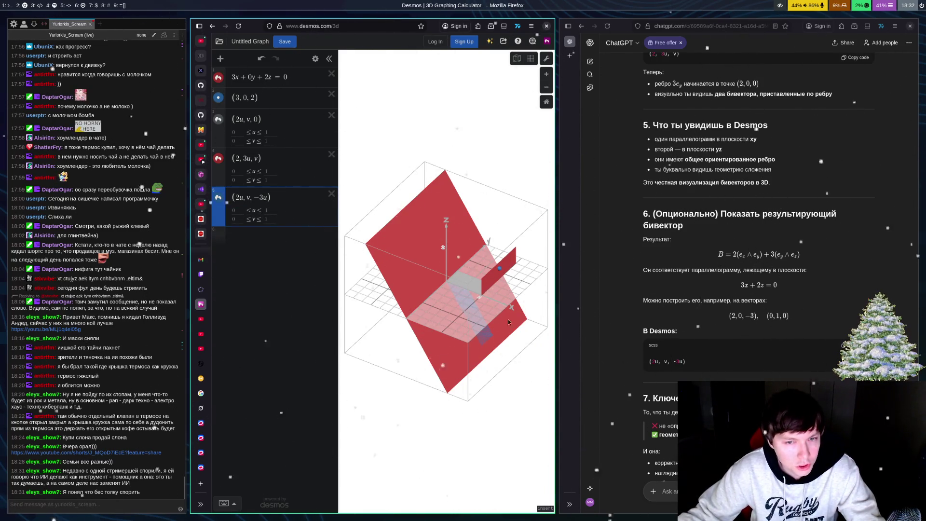
mouse_move(485, 292)
mouse_down()
mouse_move(441, 403)
mouse_move(439, 304)
mouse_move(464, 352)
mouse_up()
click(332, 194)
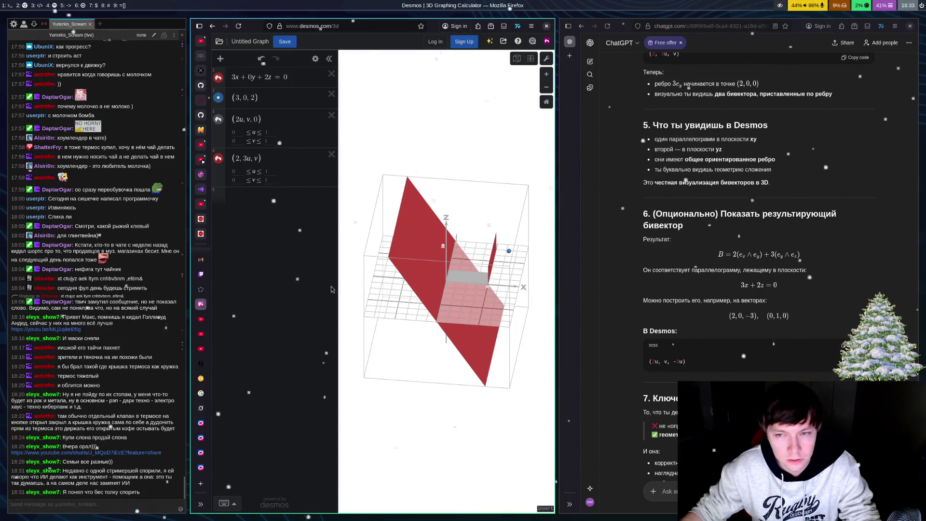
Step: Set expression 4's x-coordinate back from 2 to 0 and orbit to view the moved parallelogram
key(super+Right)
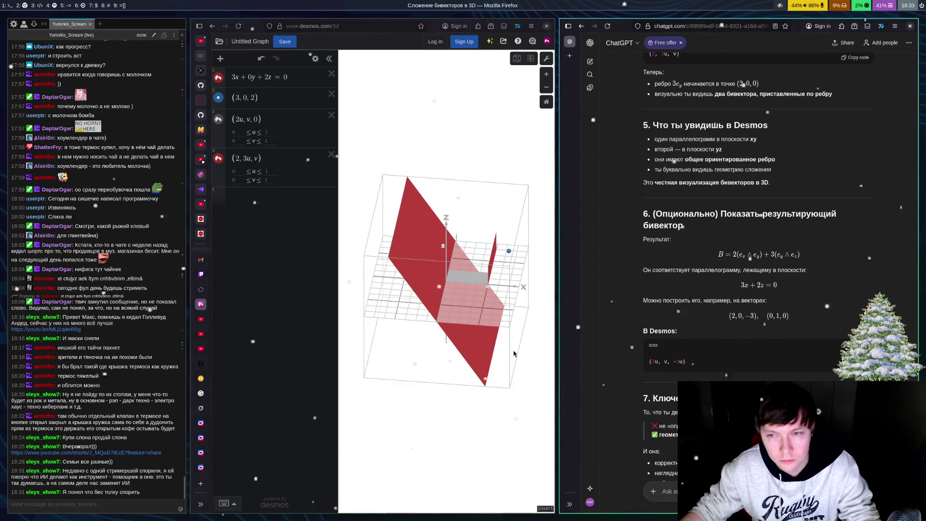
scroll(707, 287, up, 2)
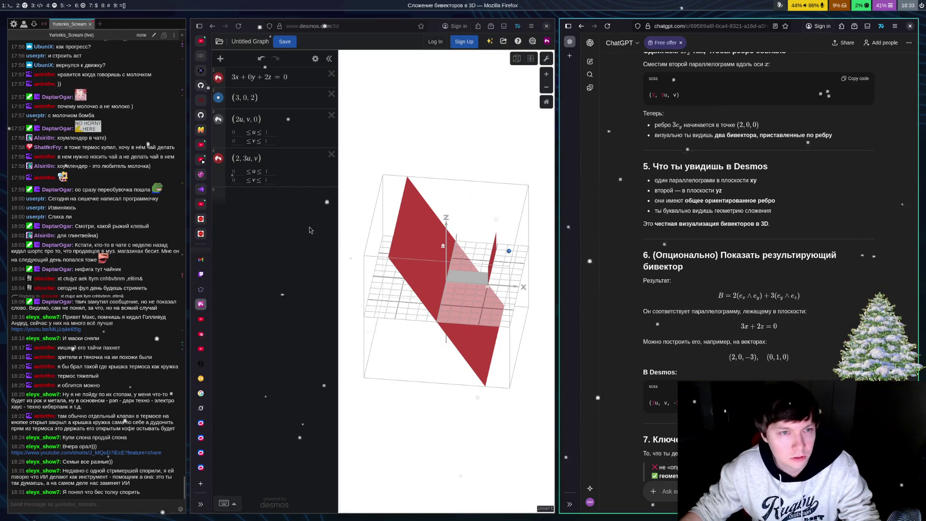
click(281, 190)
click(274, 164)
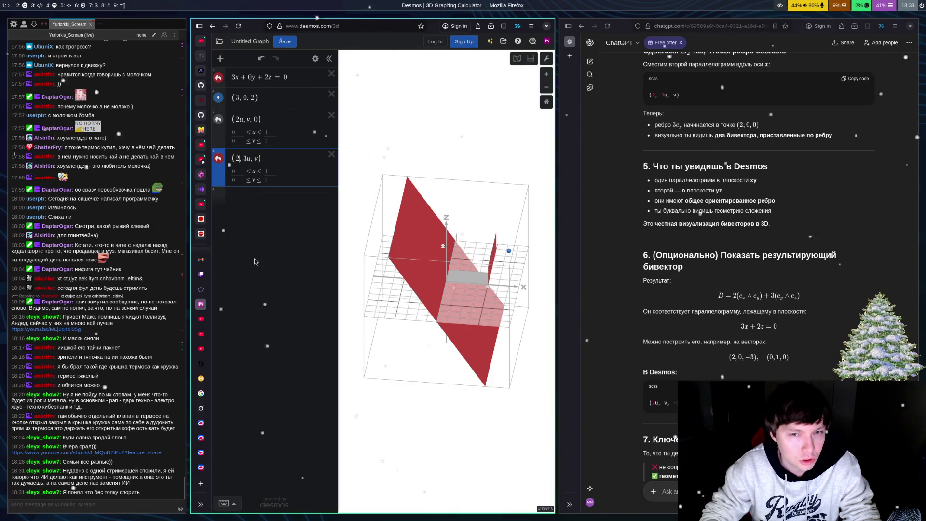
key(BackSpace)
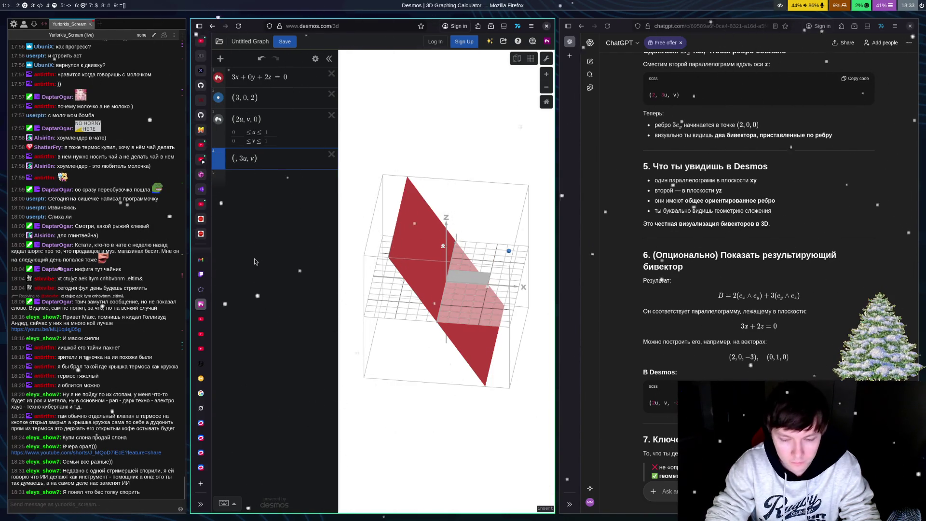
text(0)
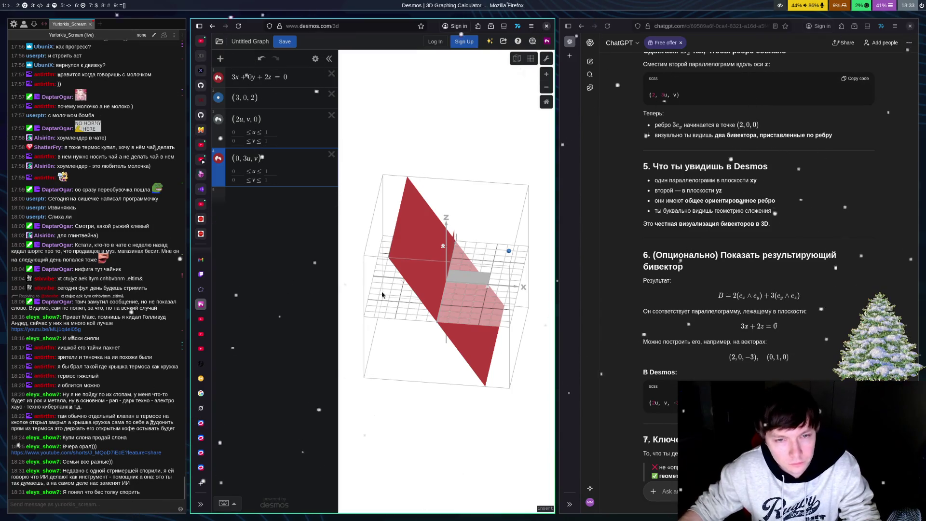
drag(458, 321, 398, 324)
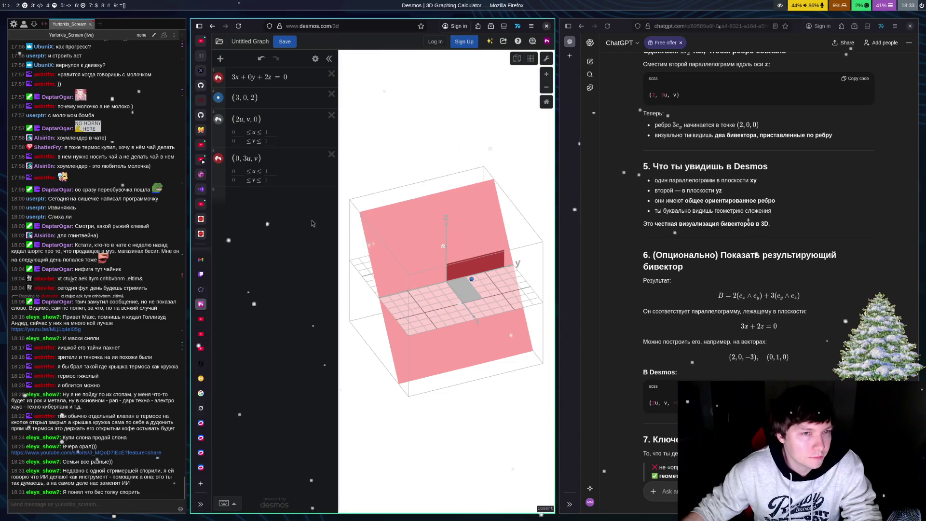
Step: Move the factor 3 from u to v, making expression 4 (0, u, 3v), and orbit to check
click(254, 162)
text(3)
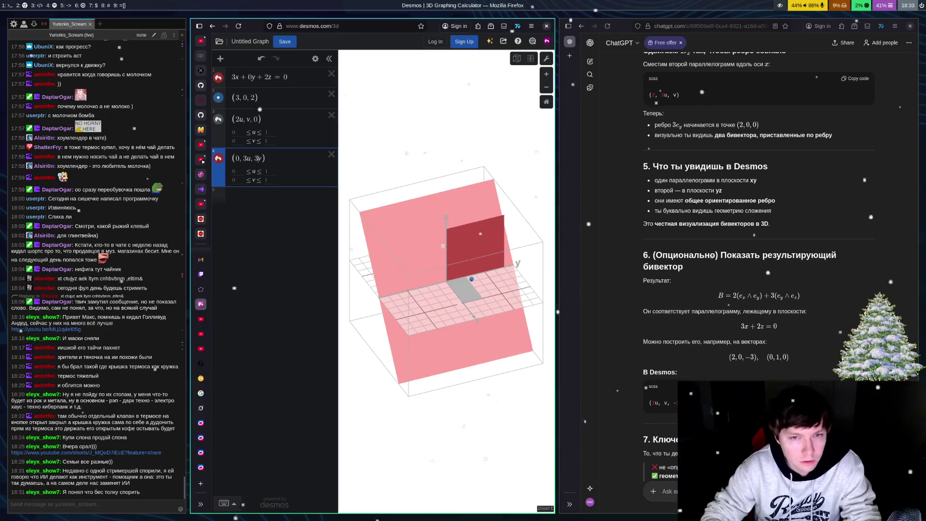
click(246, 159)
key(BackSpace)
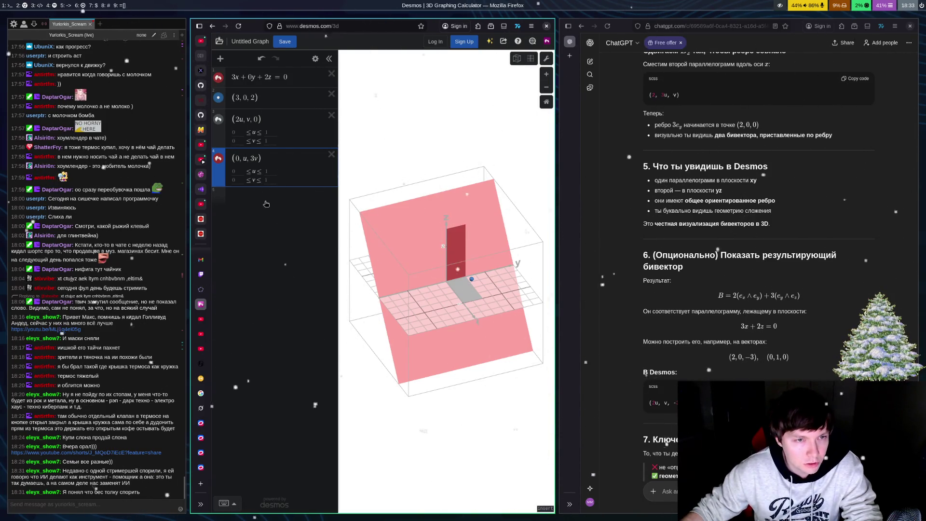
key(Return)
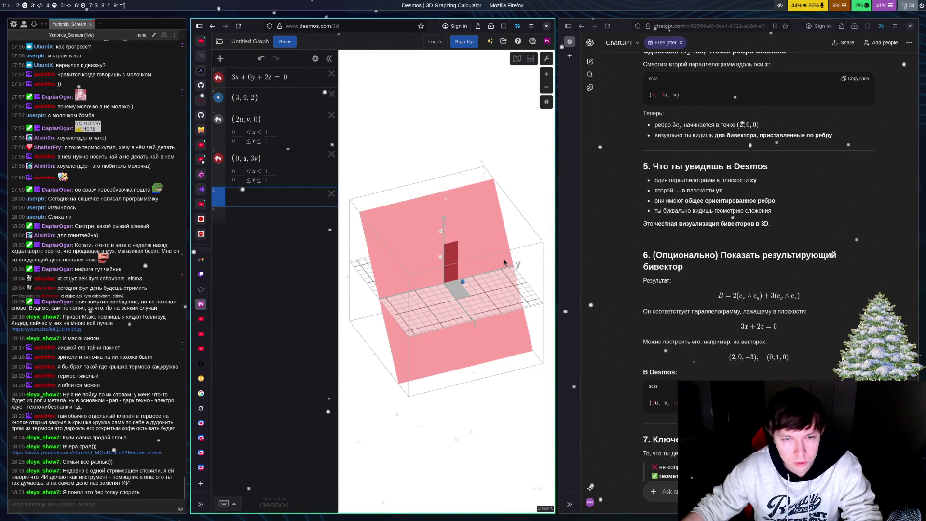
mouse_move(498, 256)
mouse_down()
mouse_move(480, 256)
mouse_move(475, 356)
mouse_move(452, 264)
mouse_up()
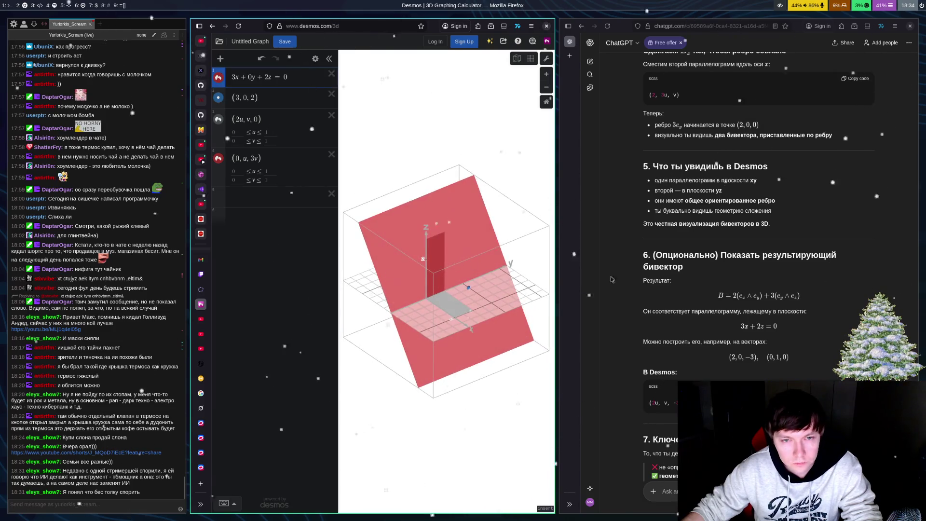
scroll(841, 200, up, 3)
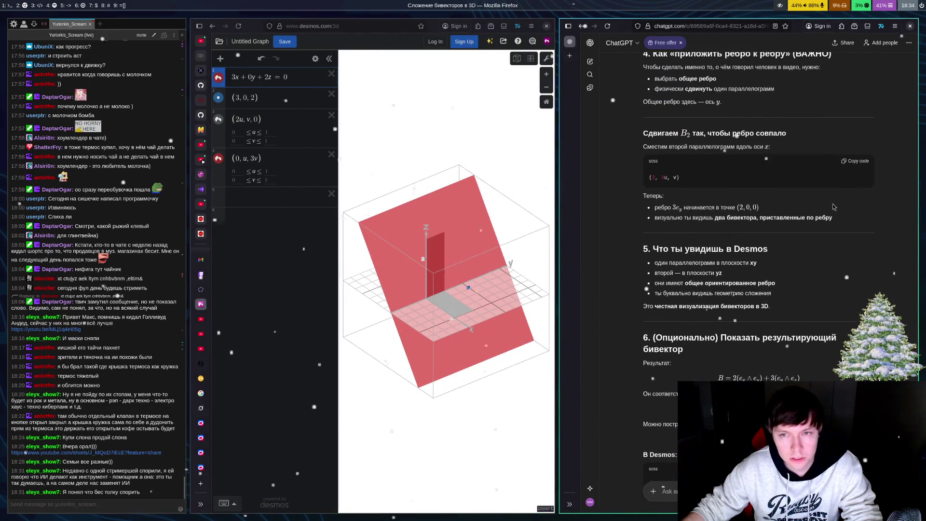
scroll(828, 208, up, 4)
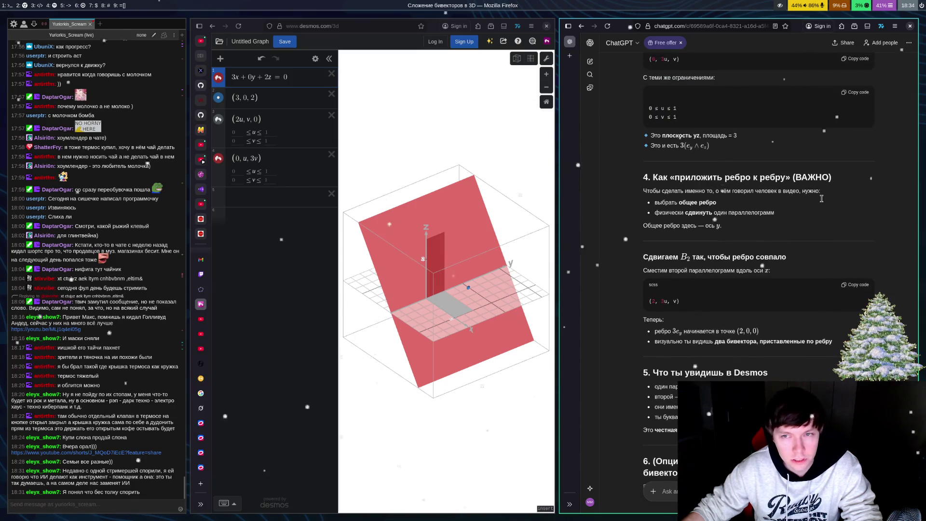
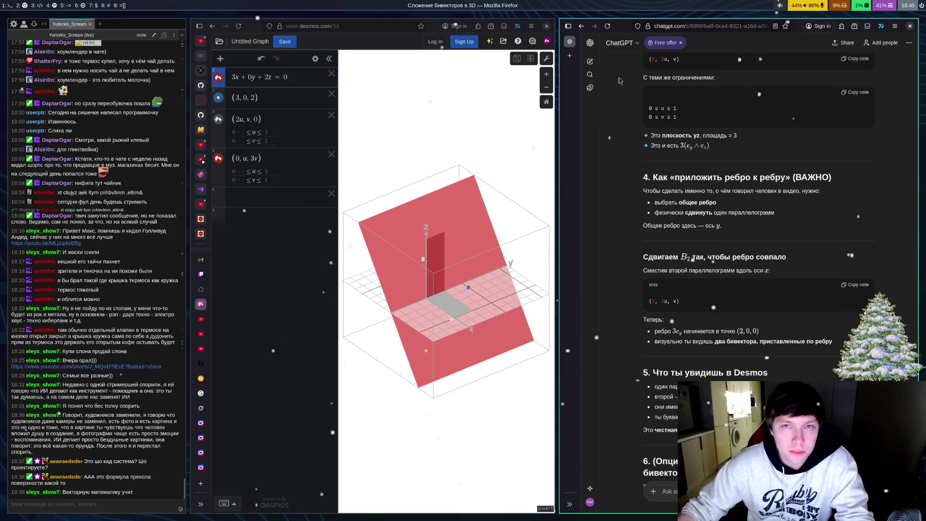
Step: Merge the ChatGPT tab into the main browser window and play the Mbilli vs Gongora boxing highlights
mouse_move(581, 49)
mouse_down()
mouse_move(569, 108)
mouse_move(290, 316)
mouse_move(203, 330)
mouse_up()
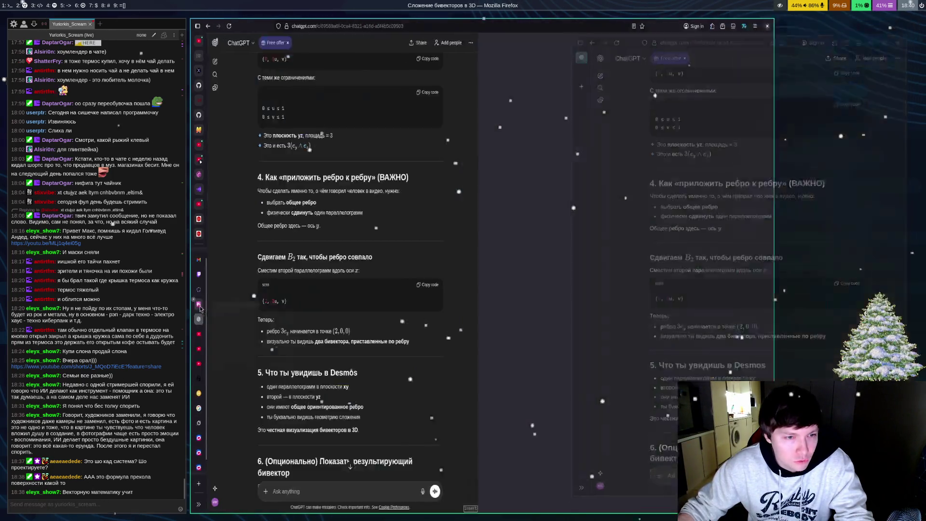
click(201, 333)
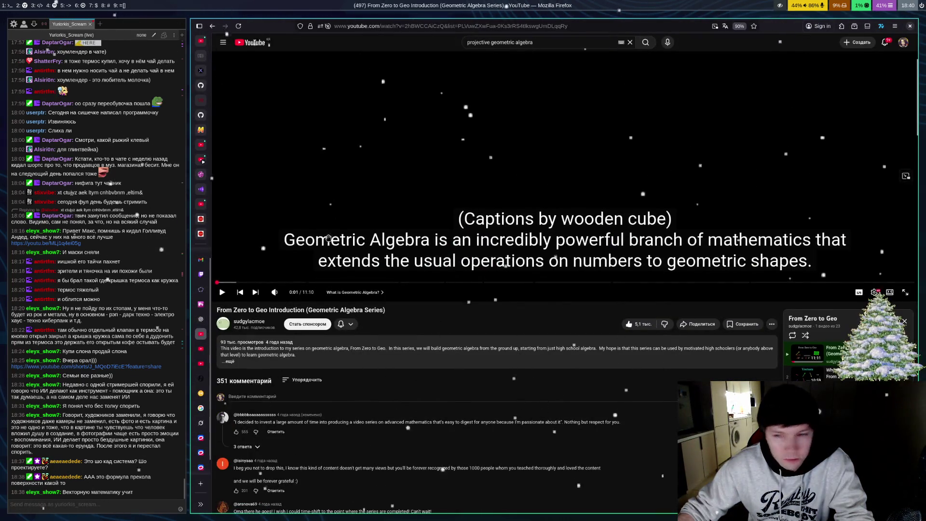
click(201, 274)
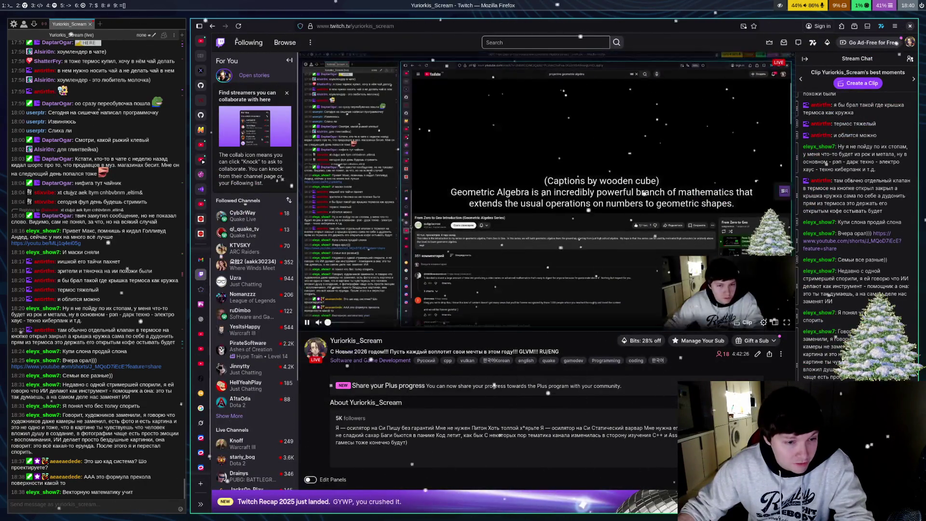
click(201, 40)
click(258, 195)
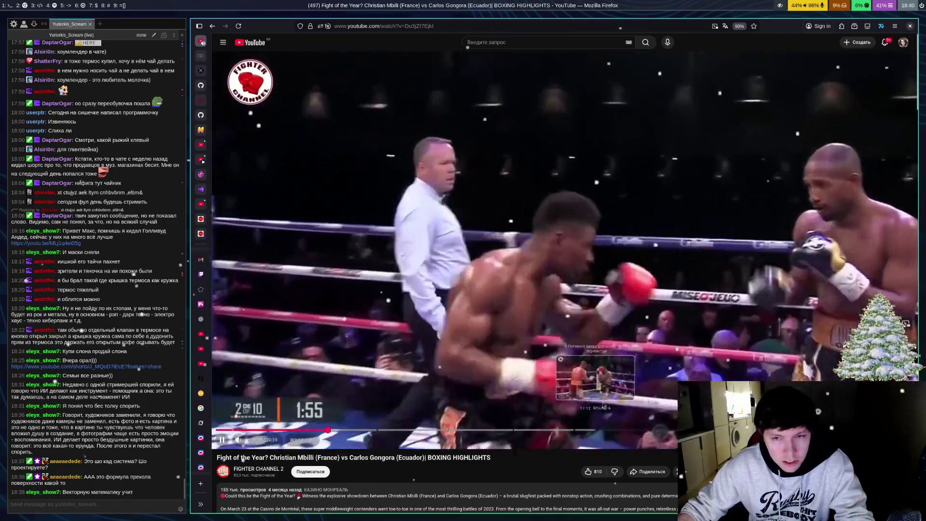
Step: Pause the highlights and search YouTube for 'Christian Mbilli', copied from the video title
click(630, 317)
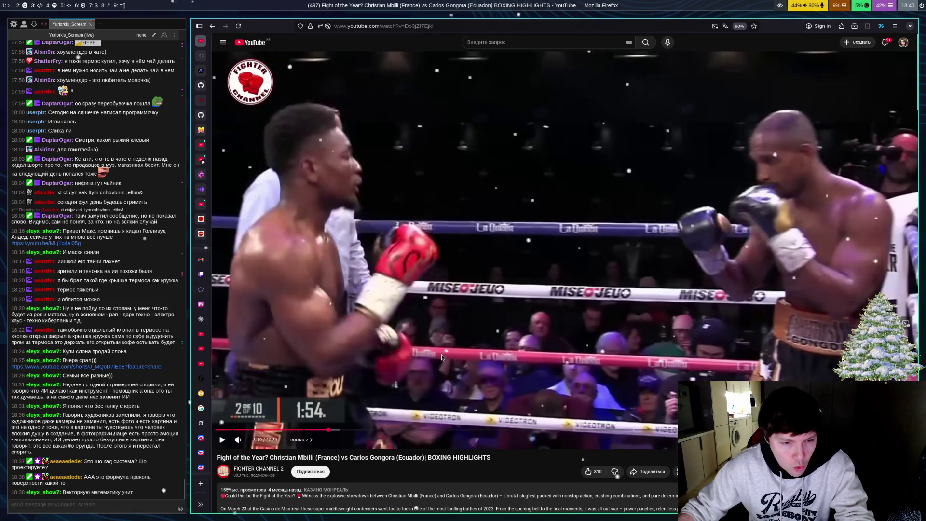
scroll(358, 369, down, 3)
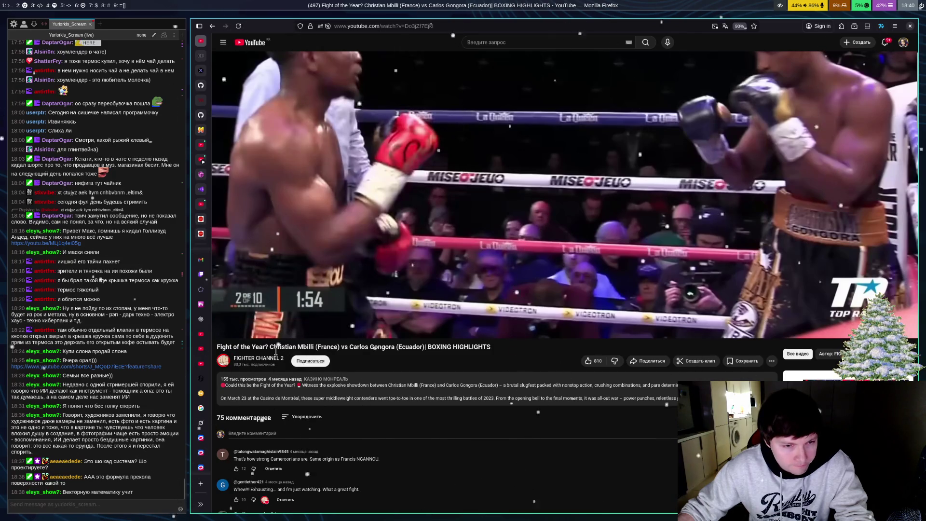
mouse_move(270, 347)
mouse_down()
mouse_move(360, 349)
mouse_move(326, 351)
mouse_up()
key(ctrl+c)
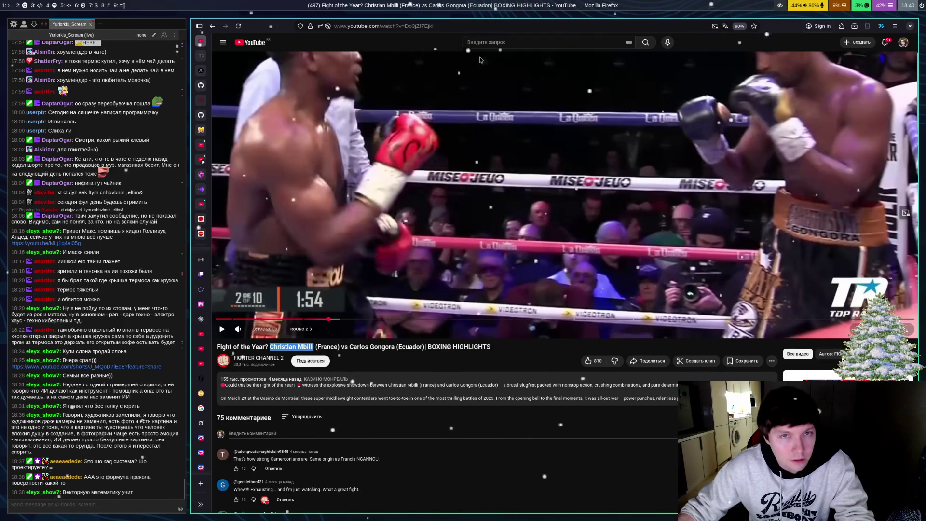
click(488, 51)
key(ctrl+v)
key(Return)
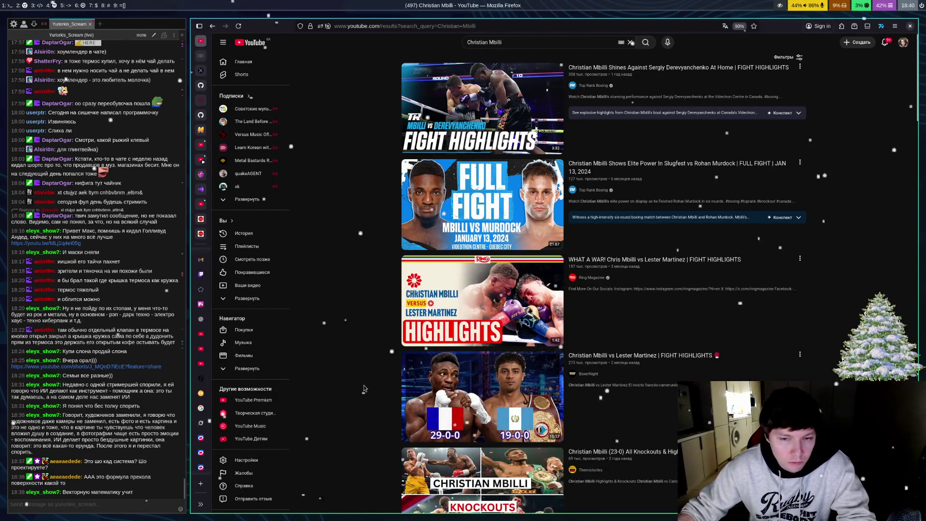
Step: Open and pause the Mbilli vs Lester Martinez highlights, select the opponent's name, and go back
scroll(386, 358, down, 2)
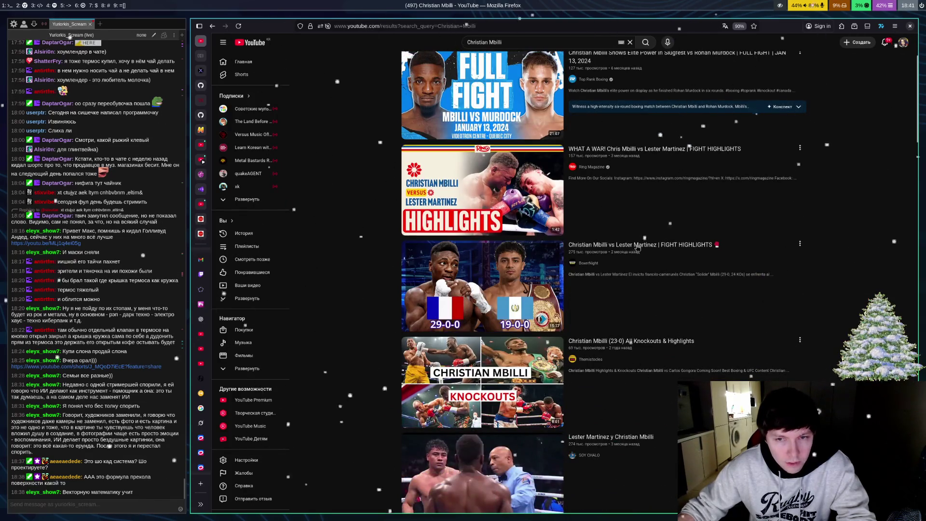
click(482, 289)
click(561, 222)
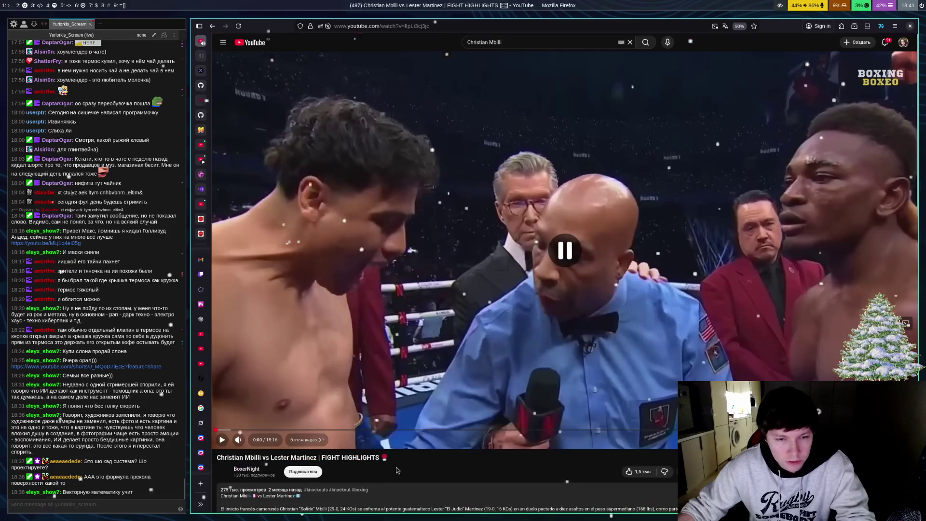
drag(274, 462, 317, 460)
click(420, 367)
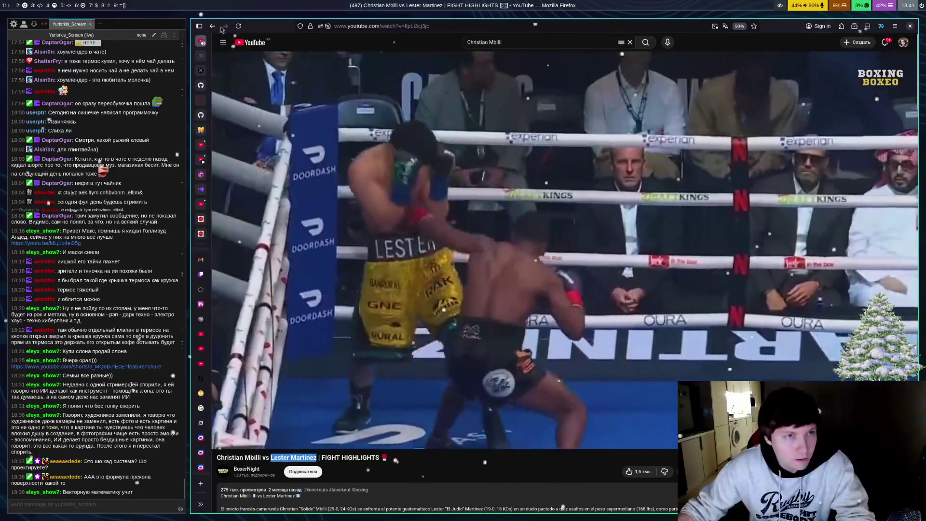
click(212, 26)
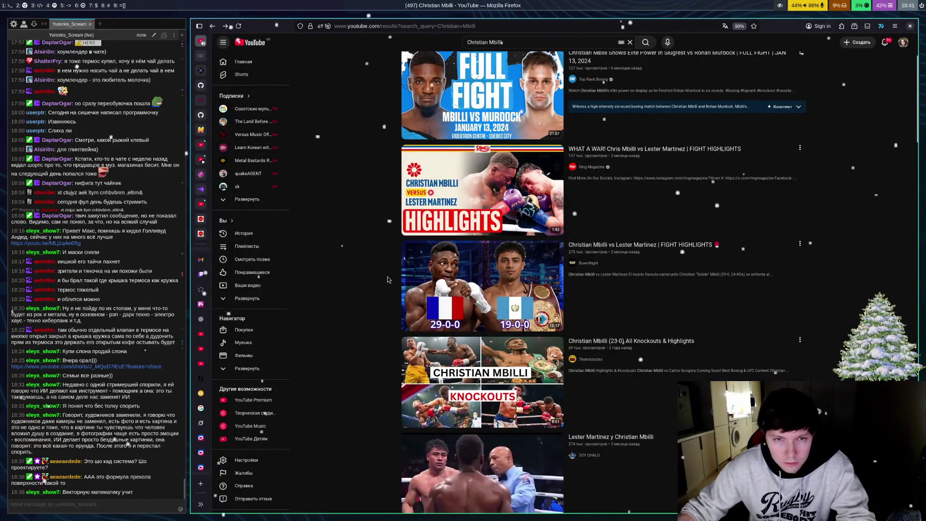
Step: Replace the search query with 'Lester Martinez' and run the search
scroll(378, 270, up, 2)
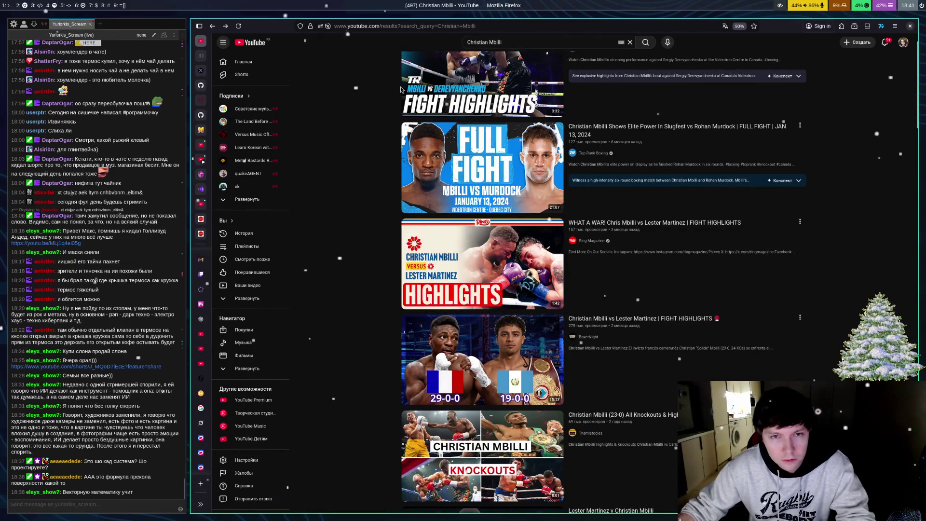
triple_click(476, 46)
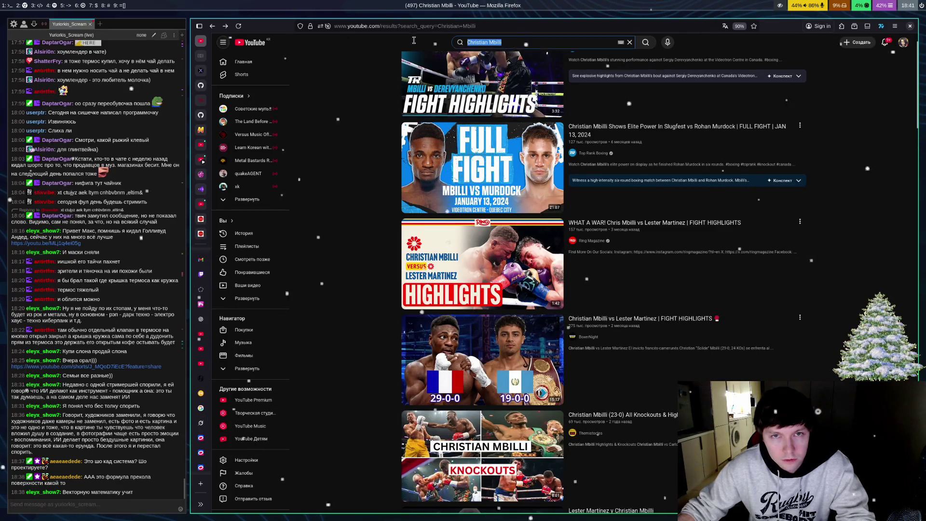
text(Lester Martinez)
key(Return)
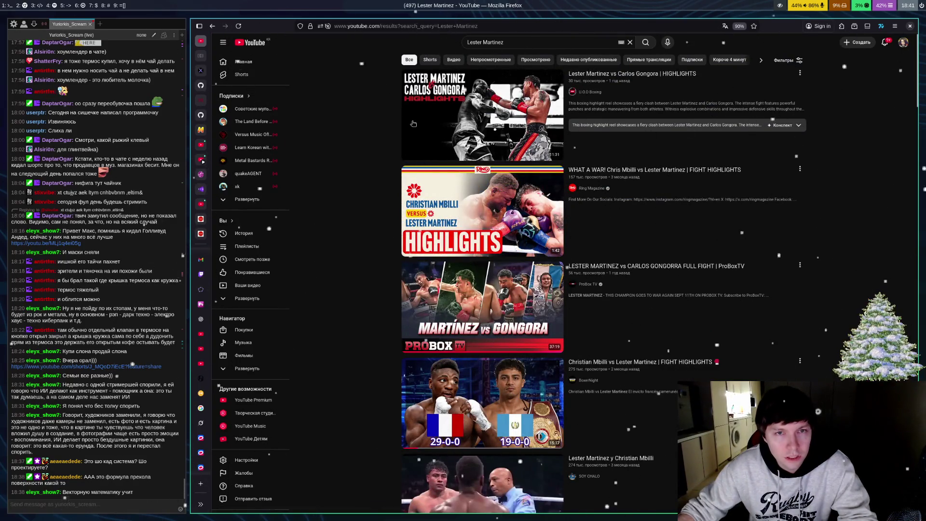
Step: Scroll the Lester Martinez results and open the Caleb Plant vs Armando Resendiz highlights video
mouse_move(413, 135)
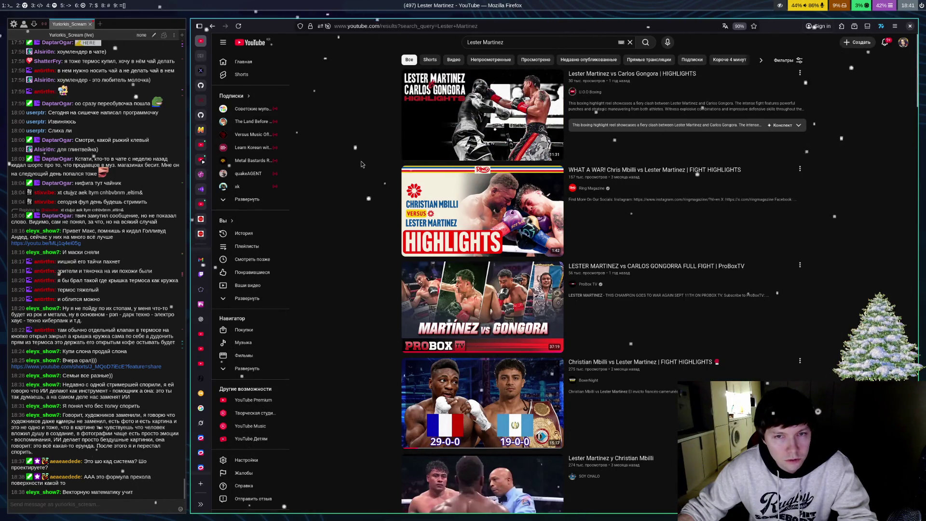
scroll(357, 167, down, 2)
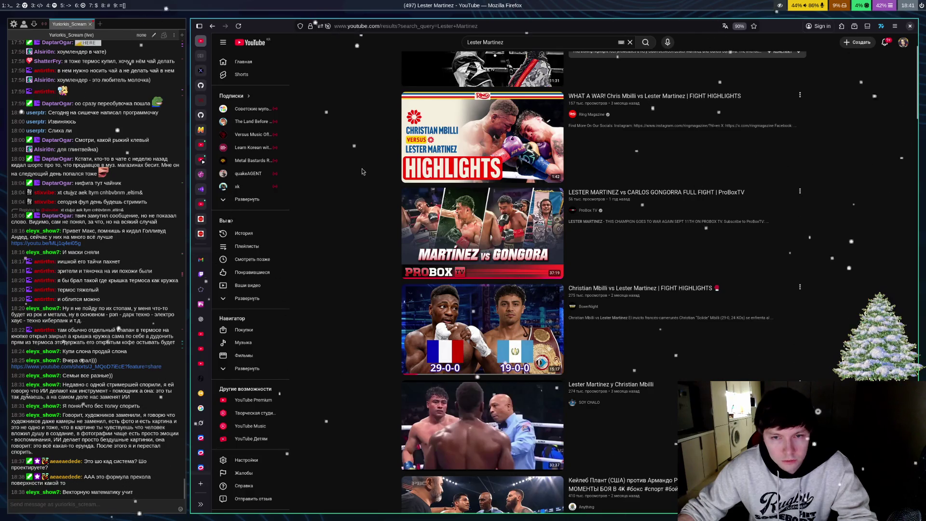
scroll(394, 219, down, 3)
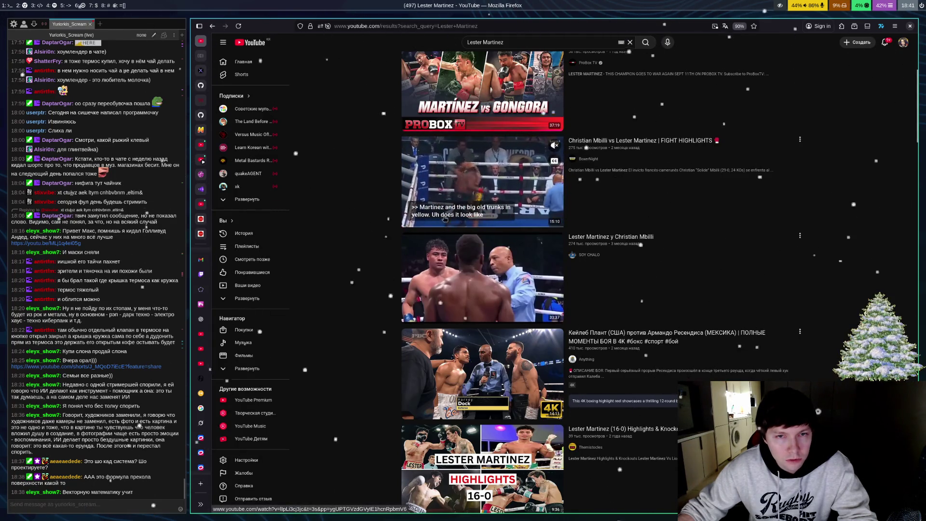
scroll(378, 210, down, 1)
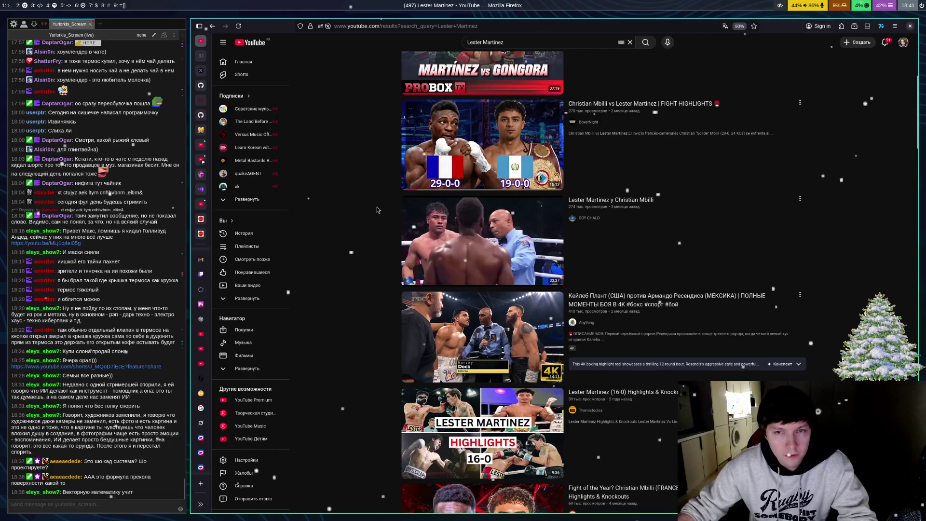
scroll(378, 210, down, 3)
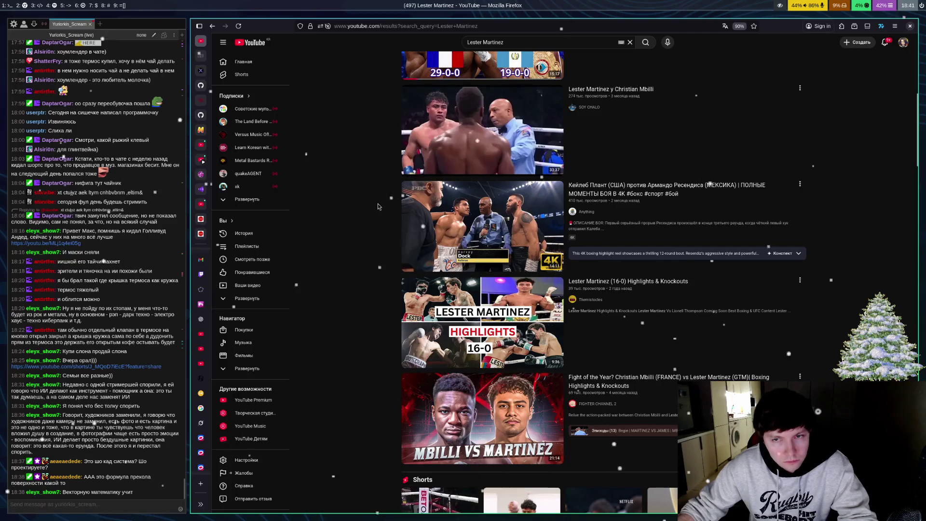
mouse_move(461, 232)
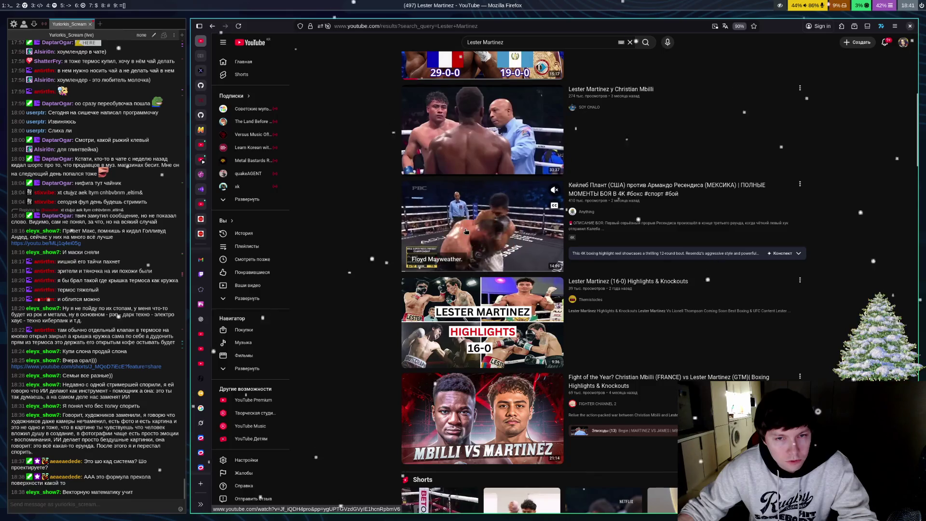
click(472, 231)
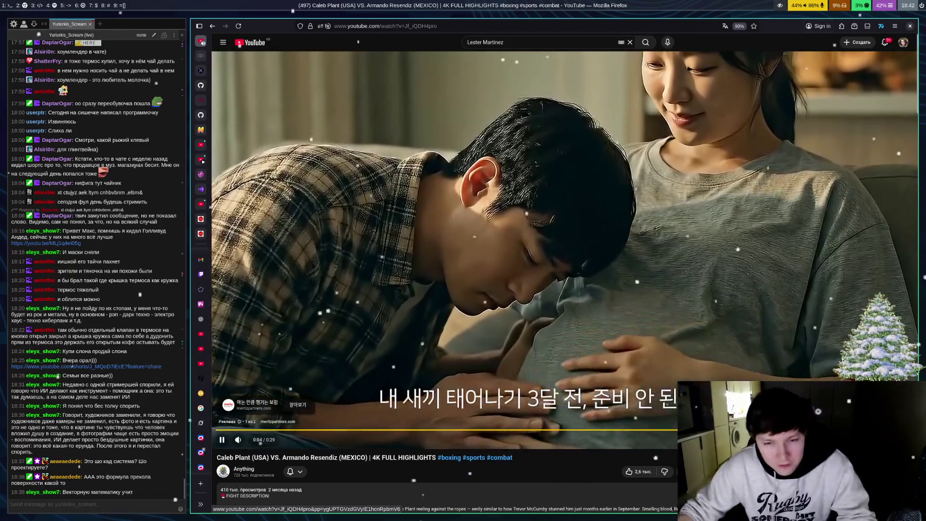
Step: Skip the pre-roll ad, then play and pause the Plant vs Resendiz highlights
click(887, 417)
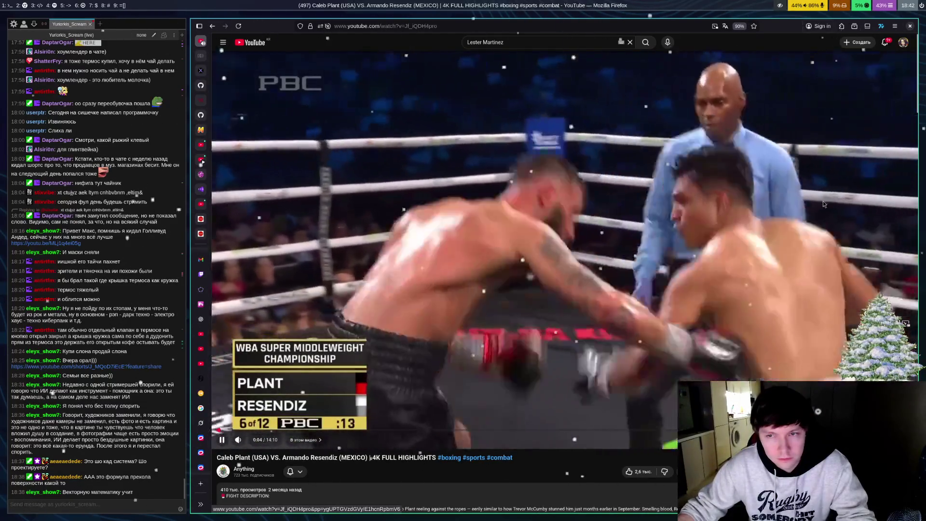
click(825, 203)
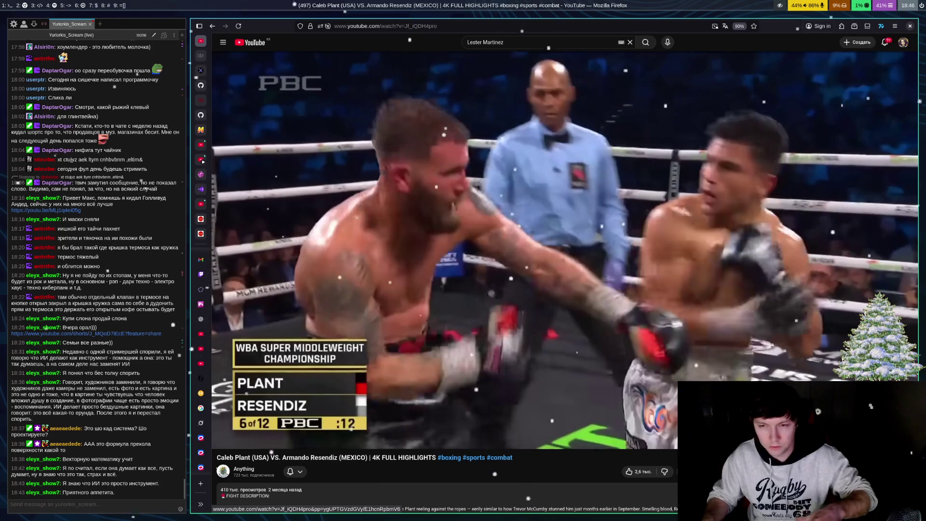
click(600, 190)
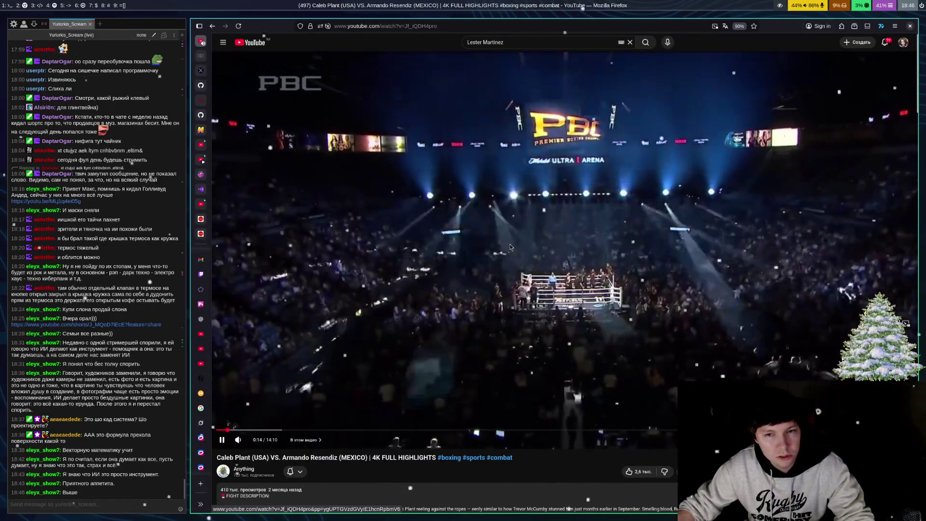
click(510, 244)
key(alt+Left)
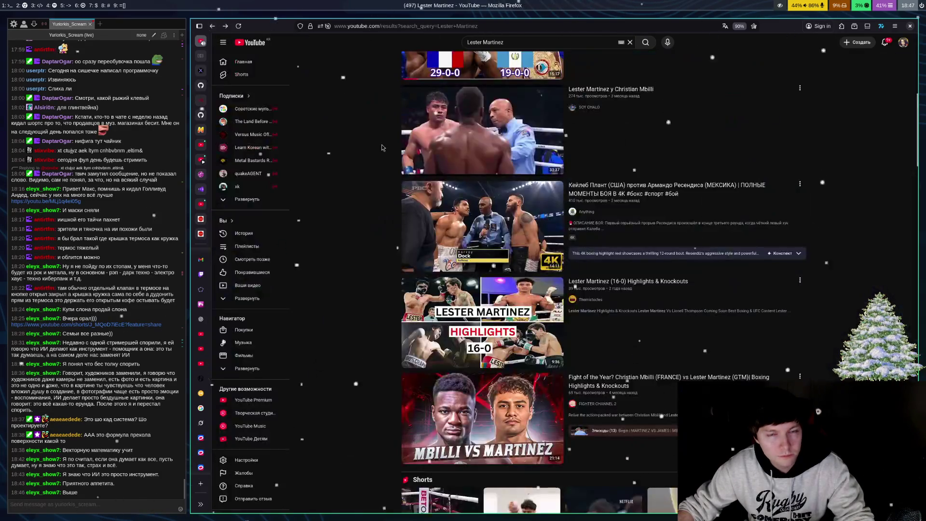
mouse_move(735, 317)
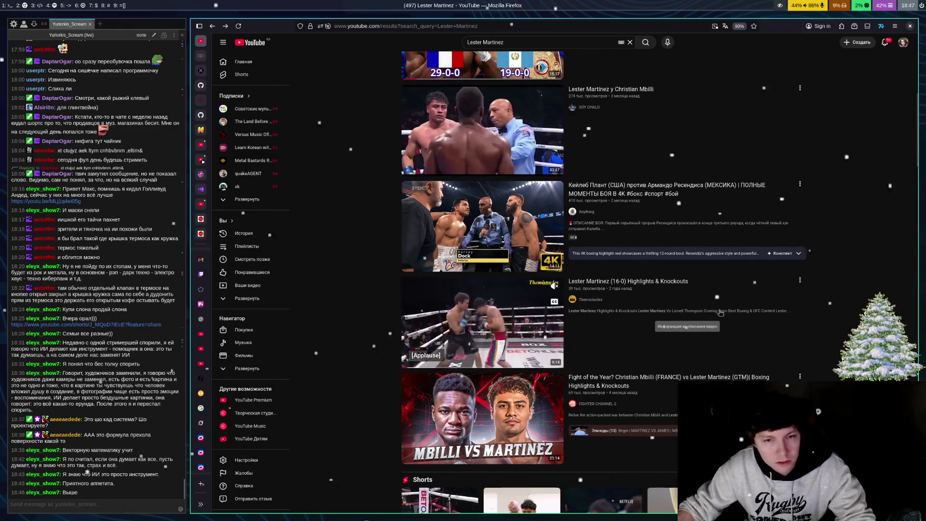
scroll(384, 338, down, 2)
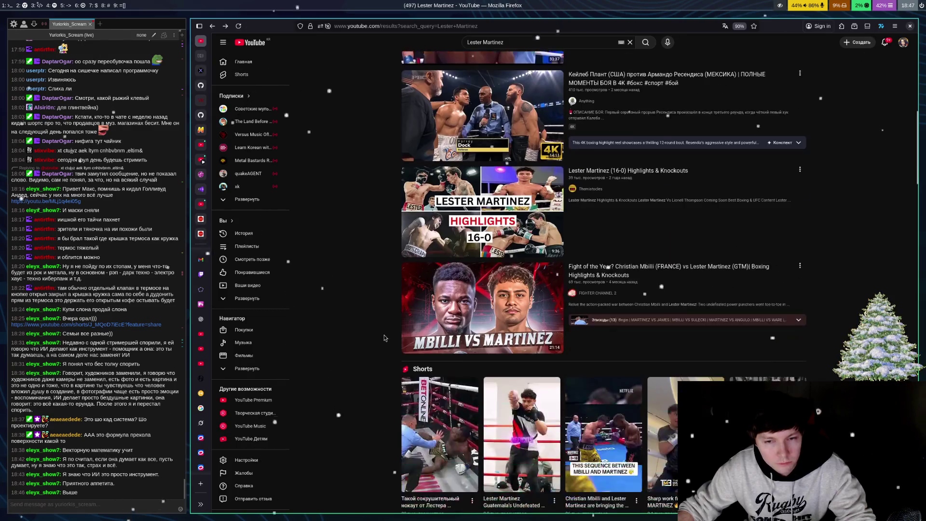
scroll(384, 338, down, 3)
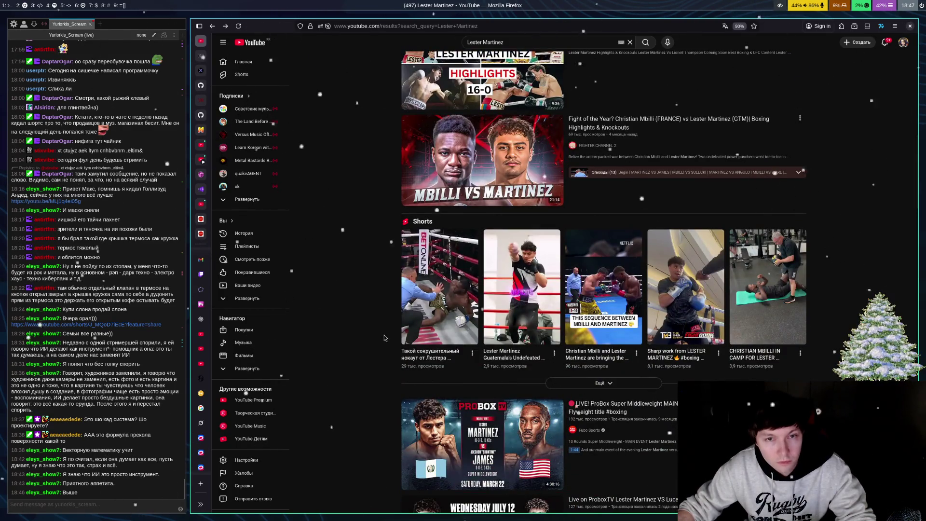
scroll(384, 337, down, 1)
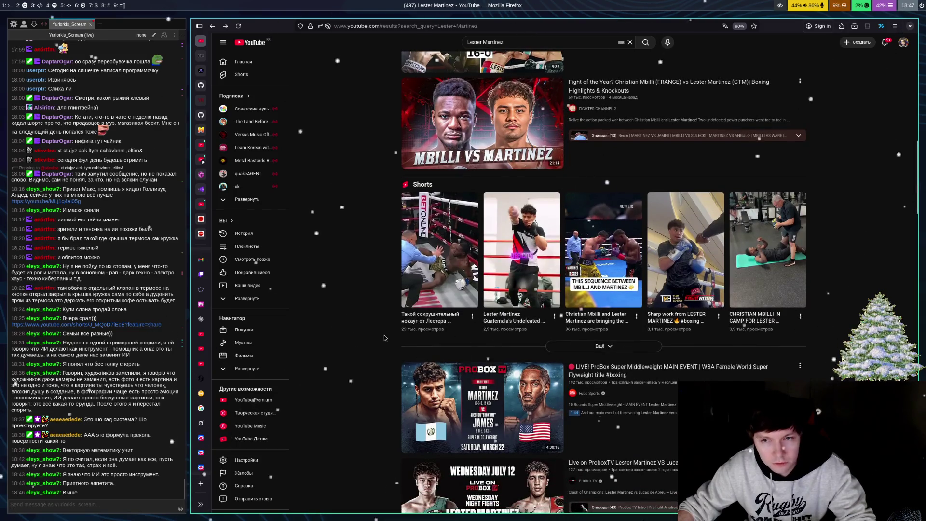
scroll(385, 338, down, 1)
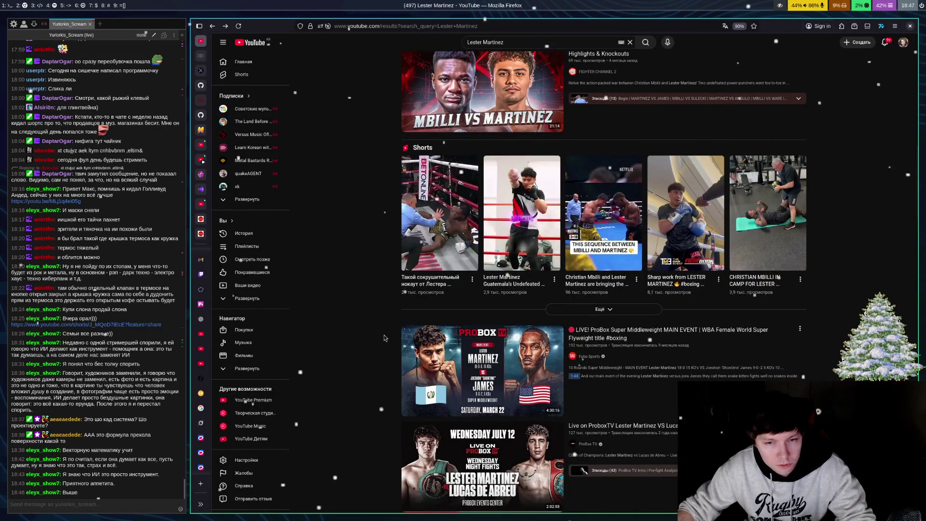
scroll(384, 338, down, 3)
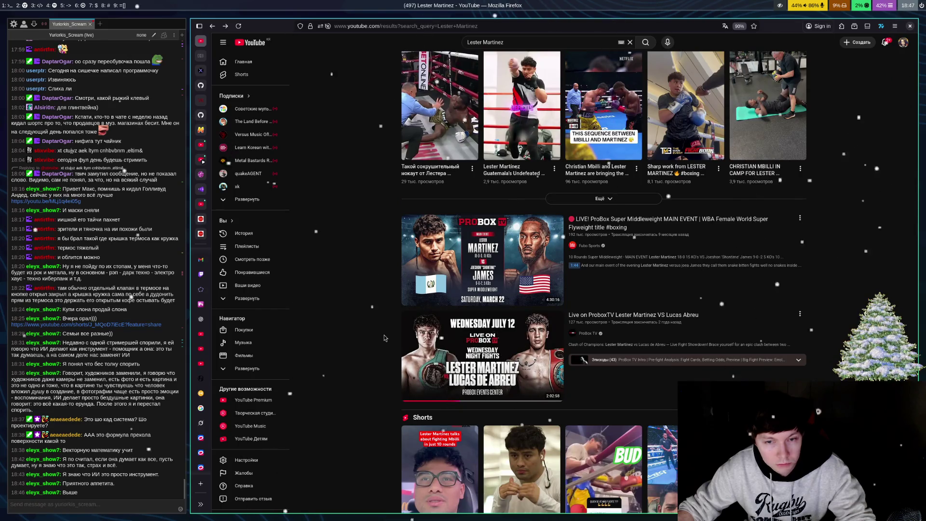
scroll(384, 337, down, 3)
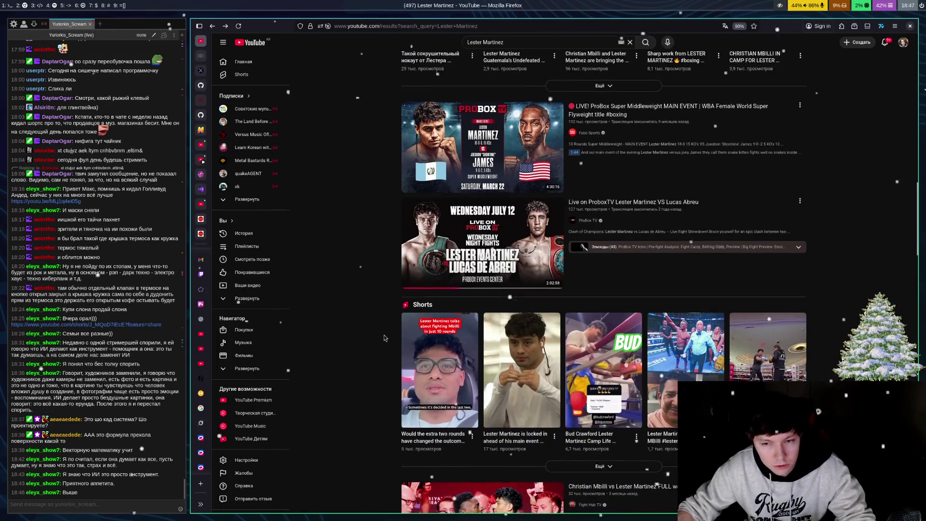
scroll(385, 338, down, 3)
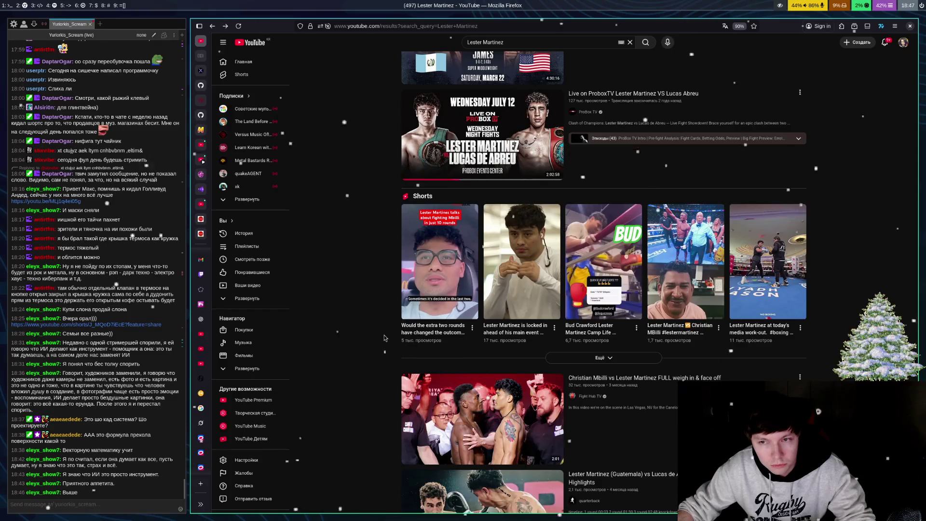
scroll(384, 338, down, 3)
scroll(384, 337, down, 5)
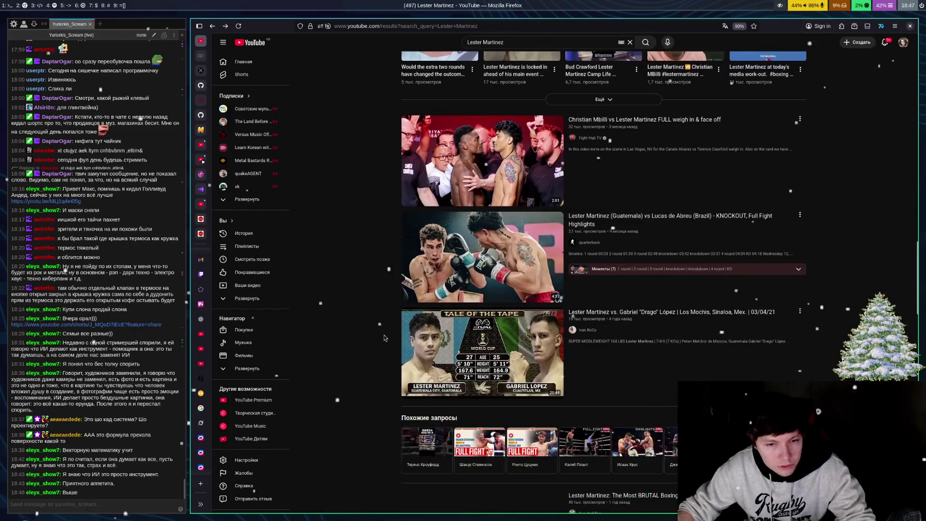
scroll(384, 338, down, 3)
scroll(385, 338, down, 4)
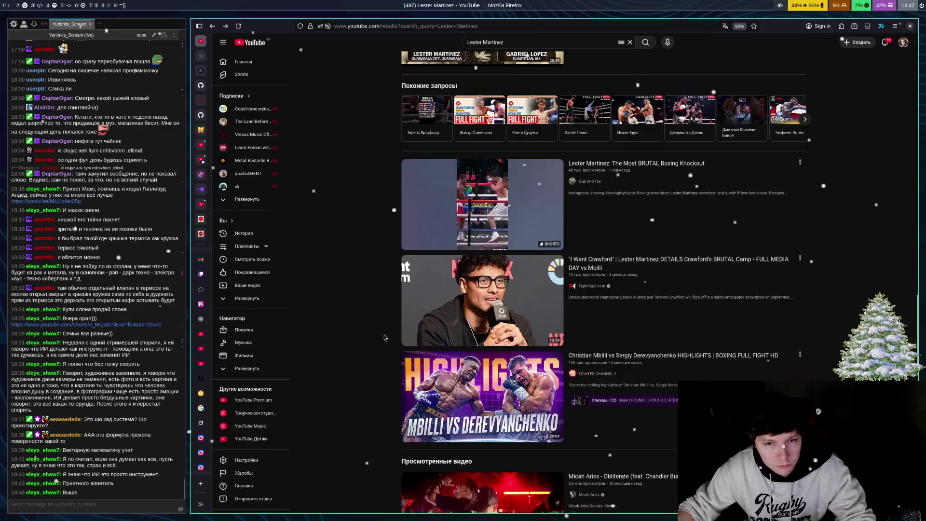
scroll(384, 337, down, 5)
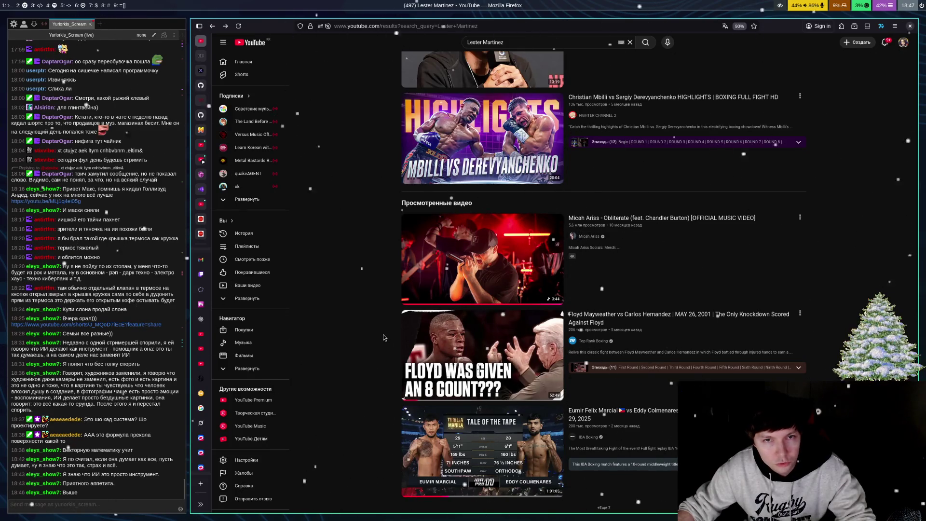
mouse_move(465, 141)
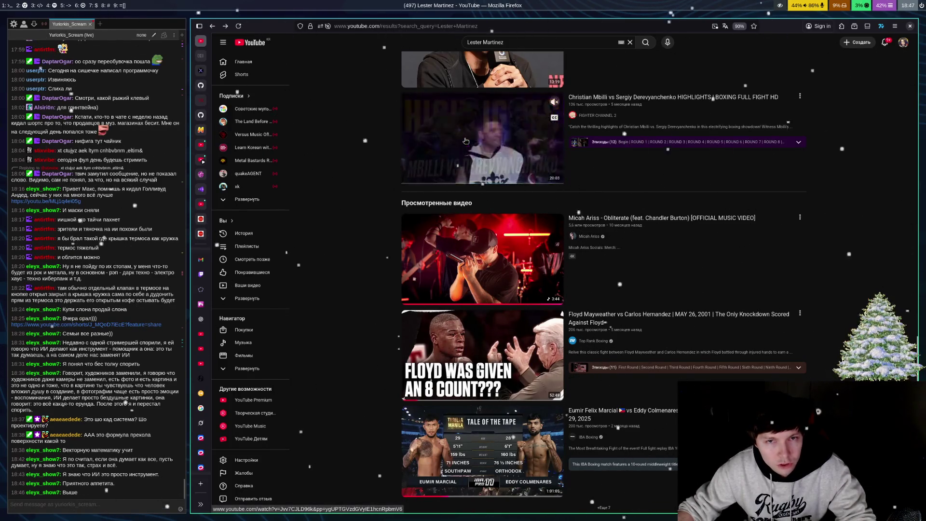
scroll(378, 289, up, 3)
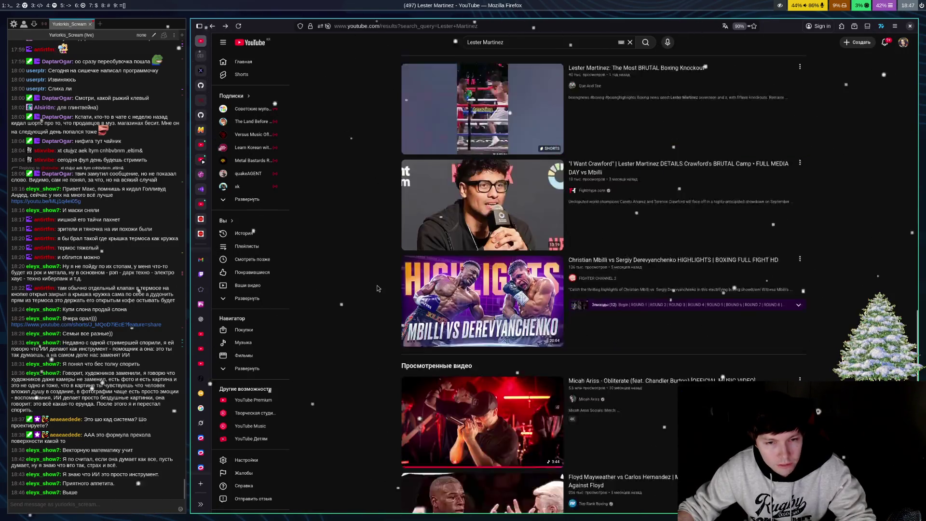
scroll(378, 289, up, 5)
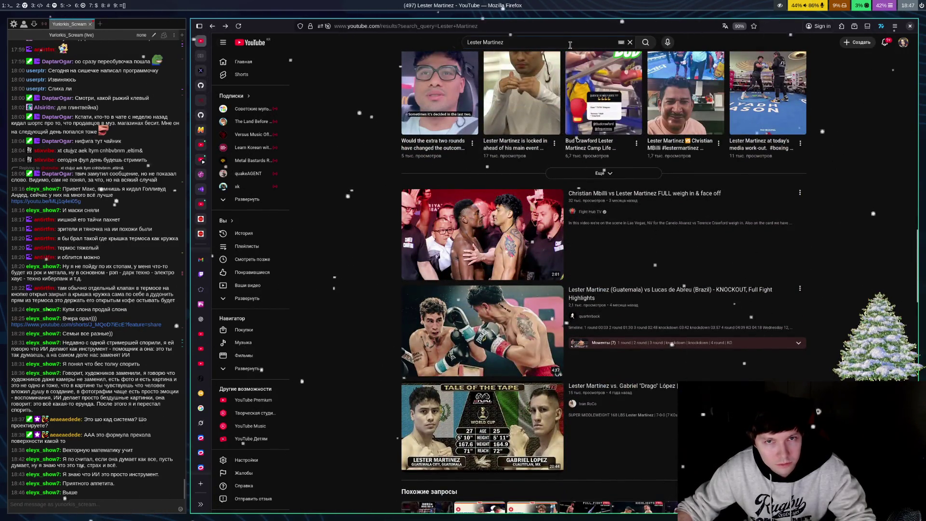
Step: Search for 'lester martinez full fight' from the search suggestions
click(570, 44)
text(f)
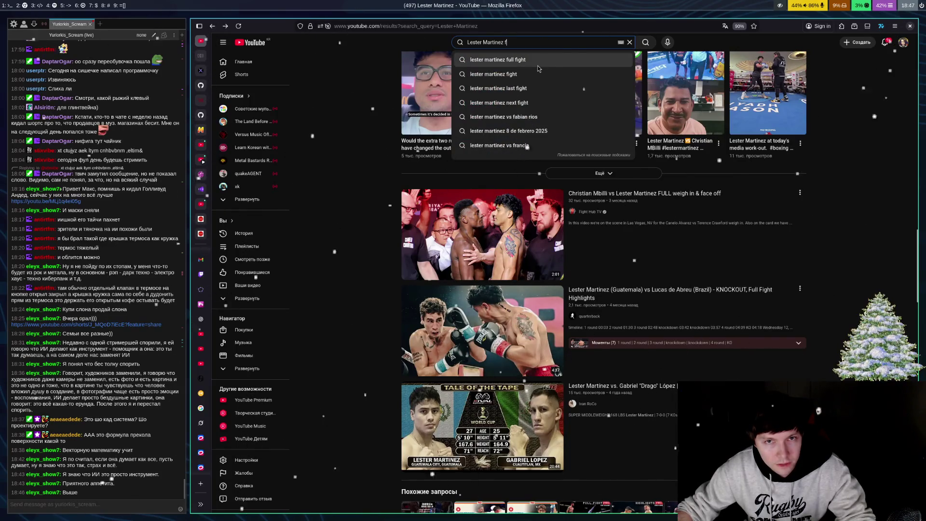
click(497, 60)
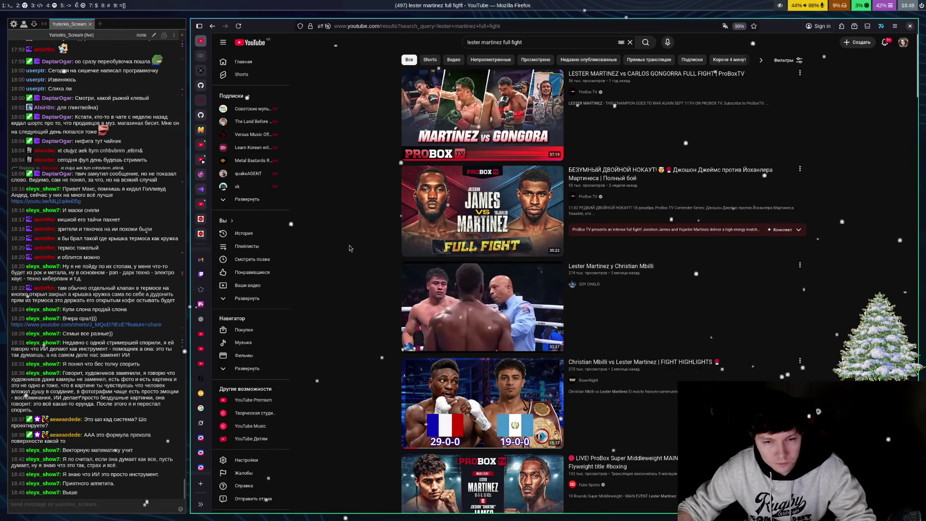
Step: Scroll past the Shorts rows to the Lucas de Abreu and Mbilli vs Martinez full-fight videos
scroll(368, 228, down, 5)
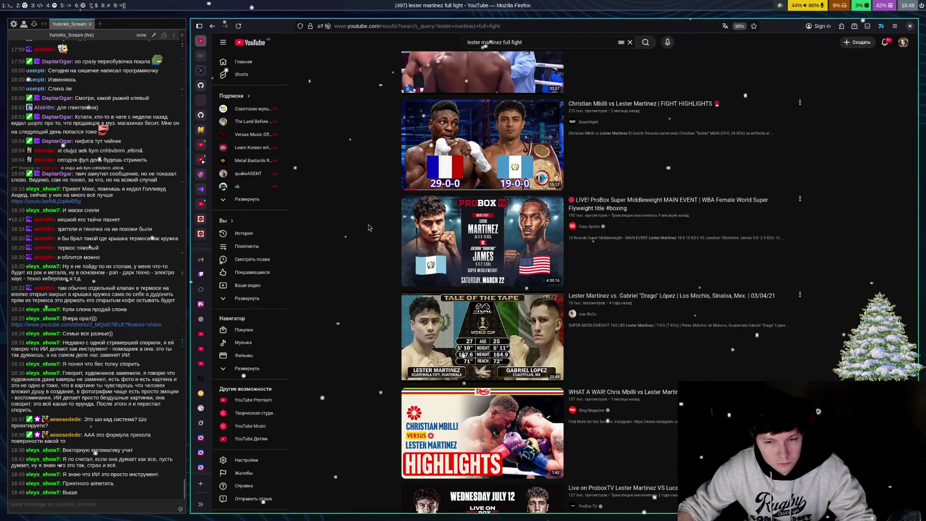
scroll(371, 227, down, 4)
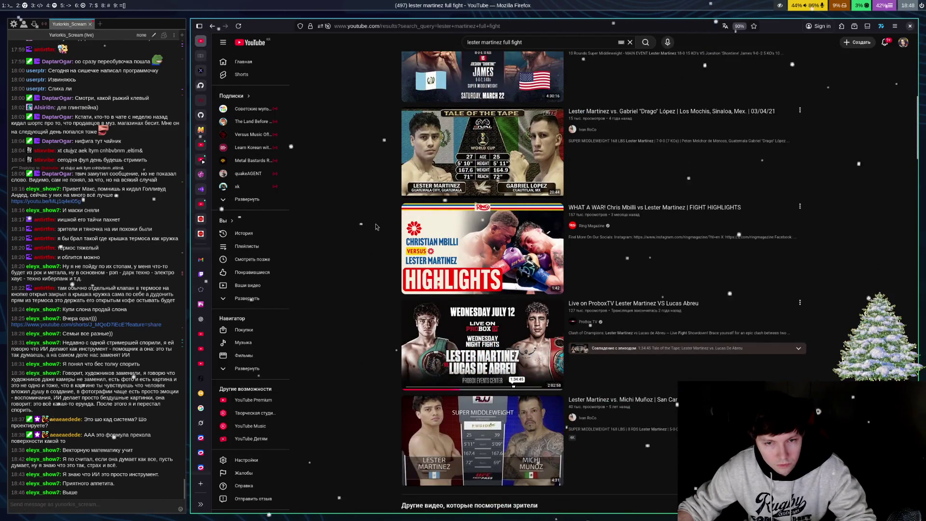
scroll(377, 227, down, 4)
scroll(392, 230, down, 2)
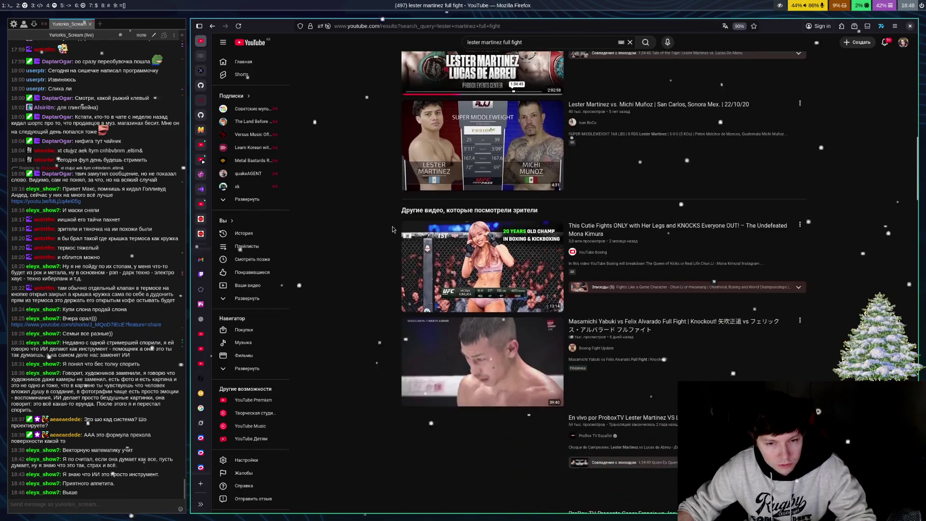
mouse_move(499, 261)
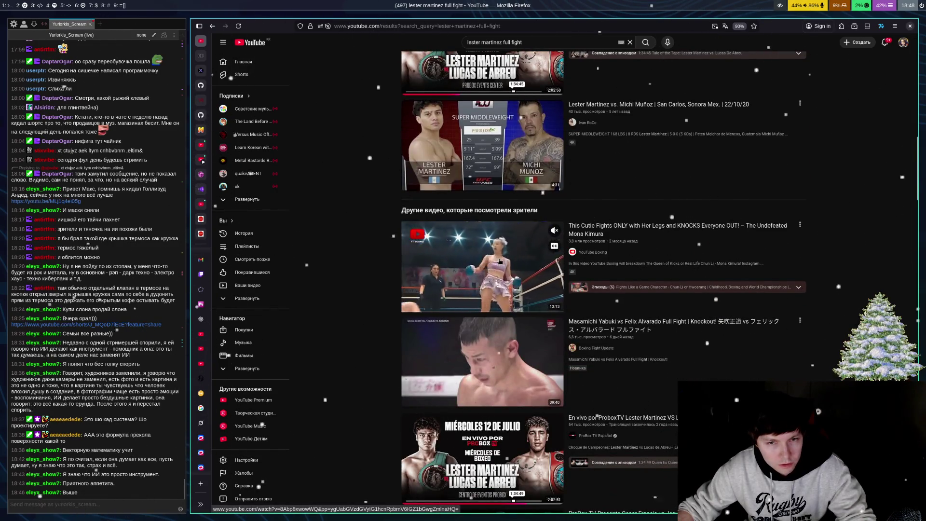
scroll(385, 271, down, 3)
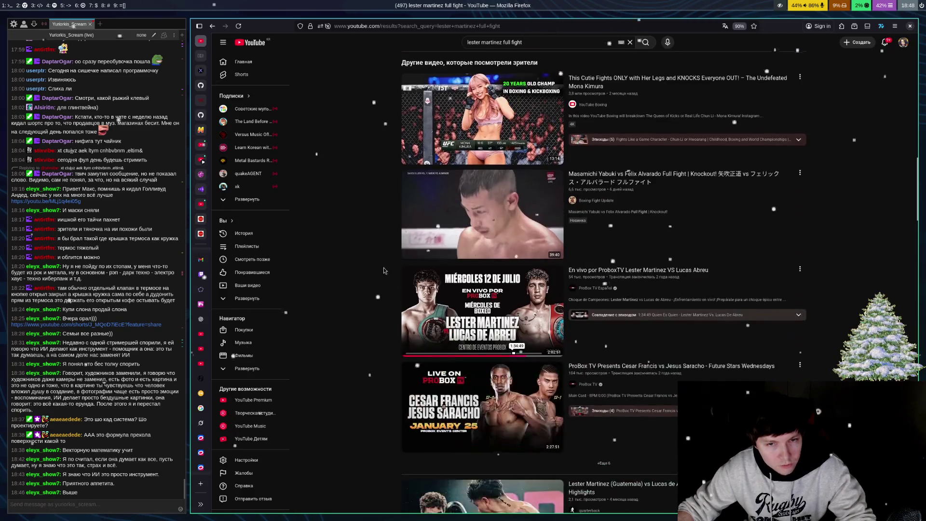
scroll(384, 270, down, 1)
scroll(385, 271, down, 1)
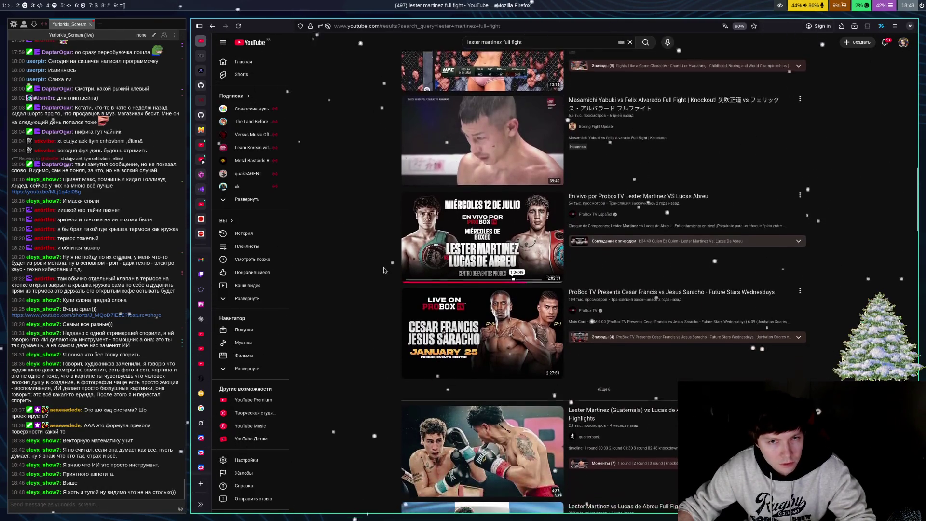
scroll(384, 270, down, 8)
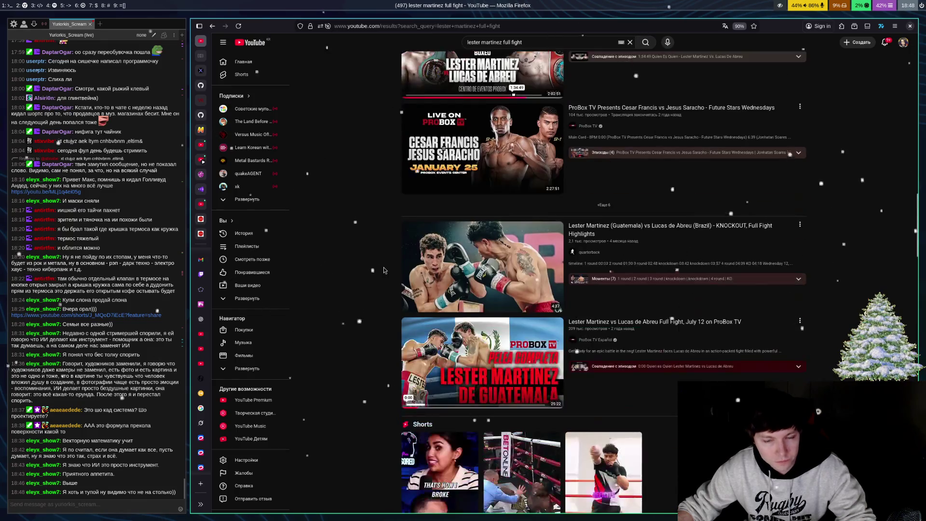
scroll(385, 271, down, 4)
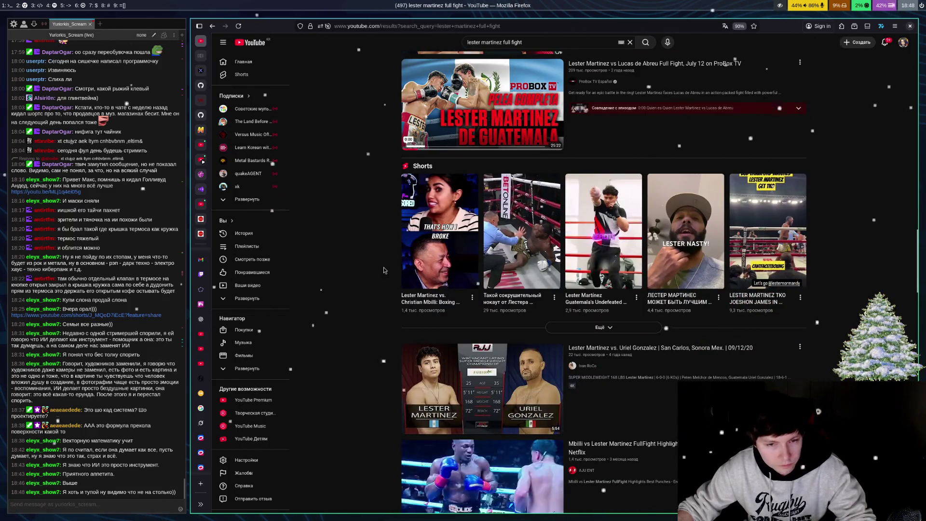
scroll(385, 271, down, 4)
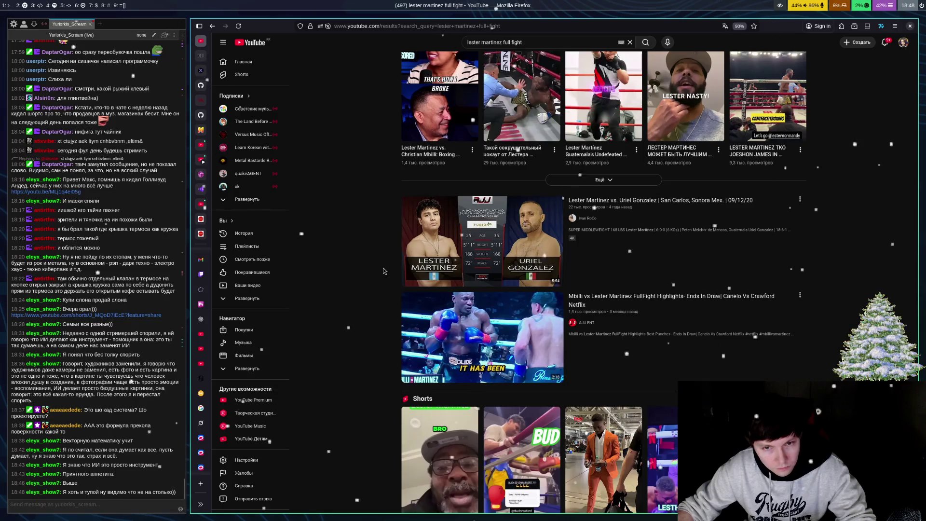
scroll(384, 271, down, 12)
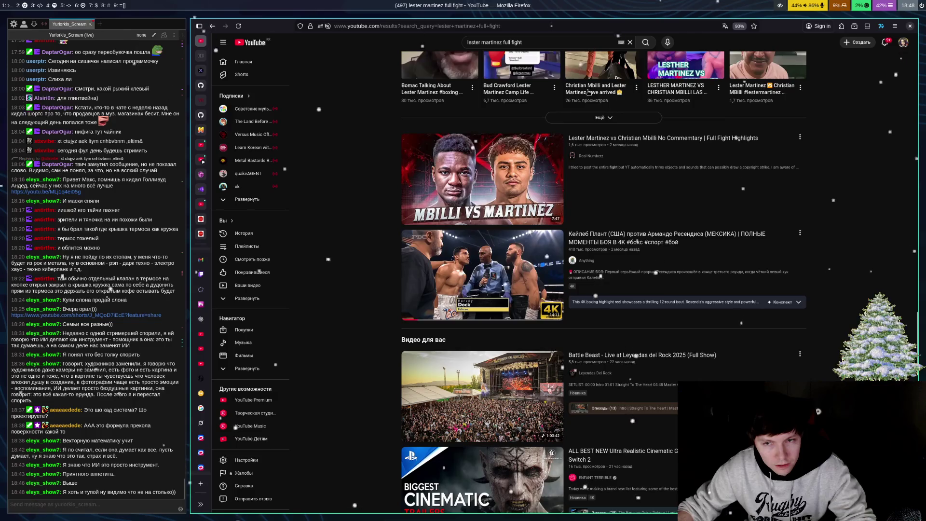
Step: Type 'caleb plant vs a' and pick the 'caleb plant vs armando resendiz full fight' suggestion
click(554, 38)
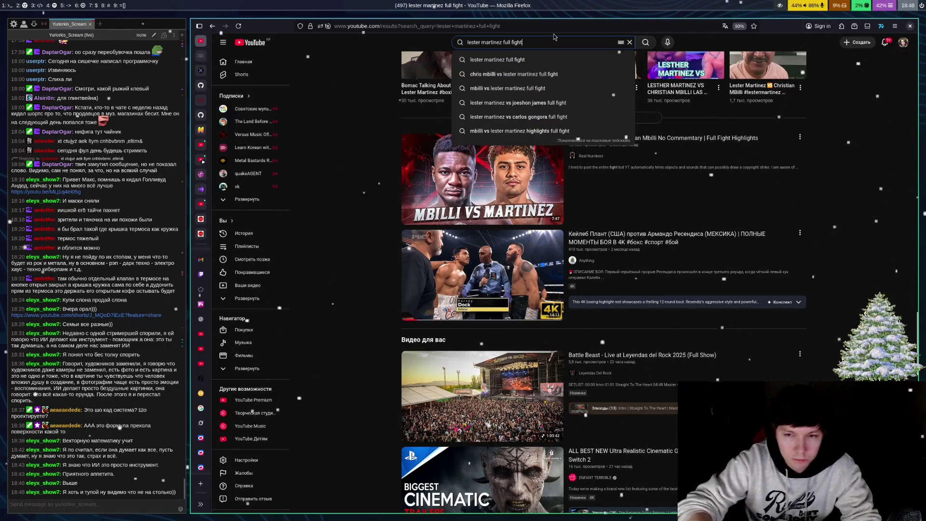
key(BackSpace)
key(BackSpace)
key(BackSpace)
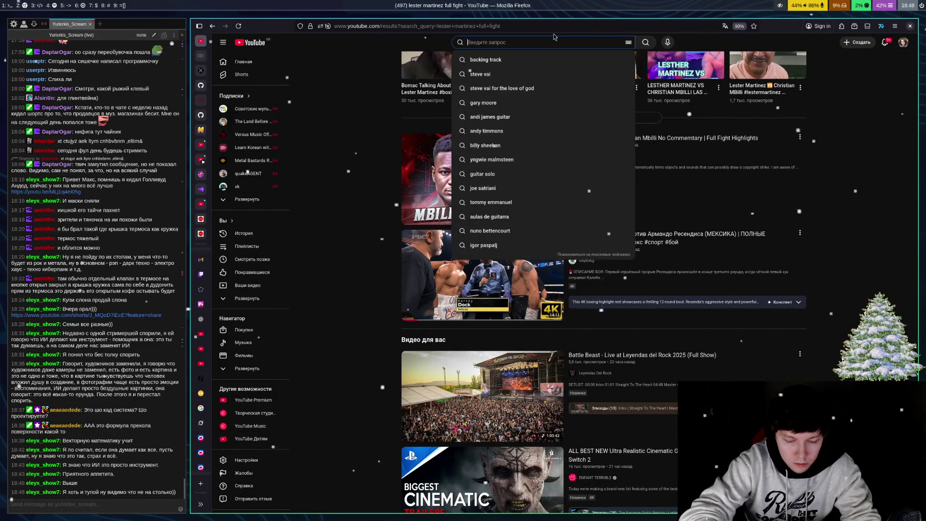
text(cale)
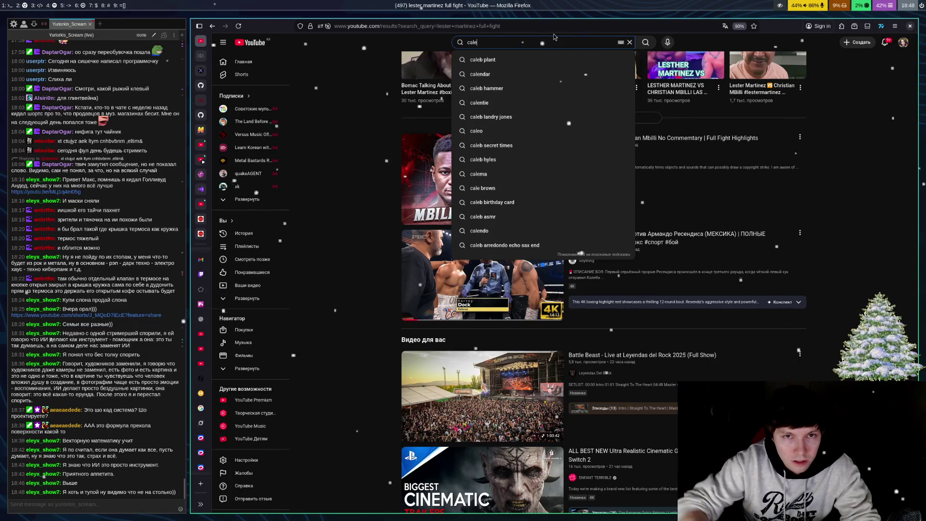
text(b plant)
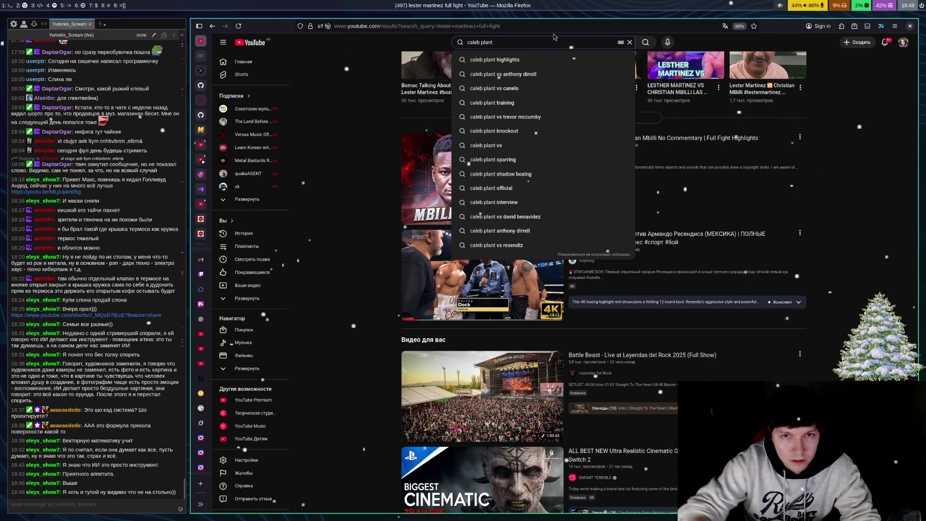
key(Escape)
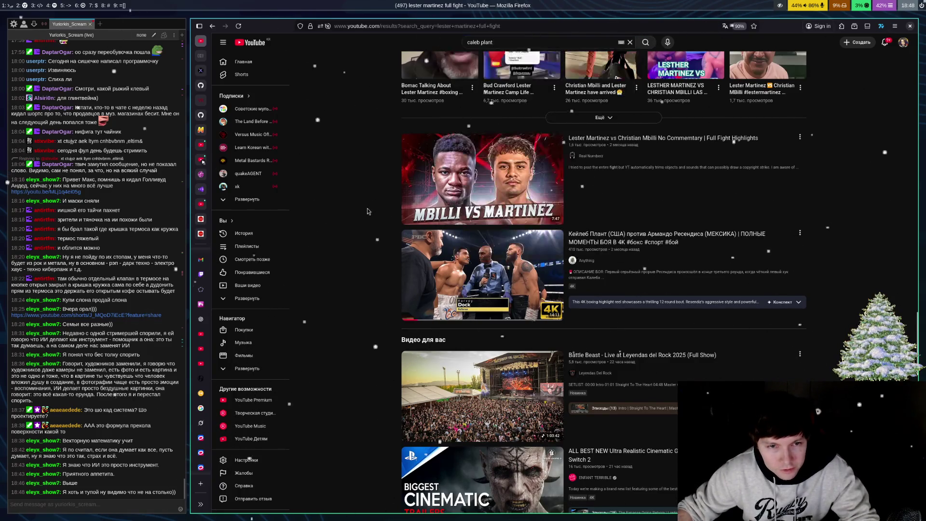
click(538, 42)
text(v)
key(BackSpace)
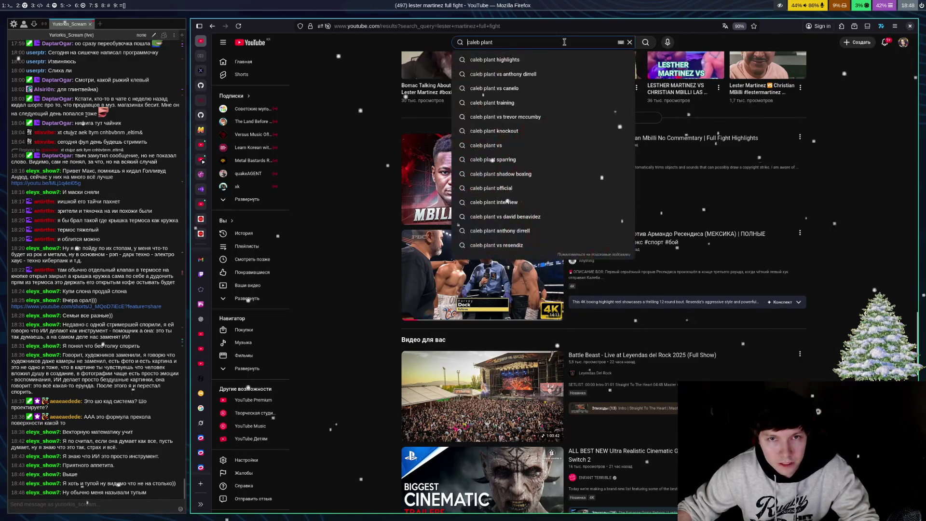
text( v)
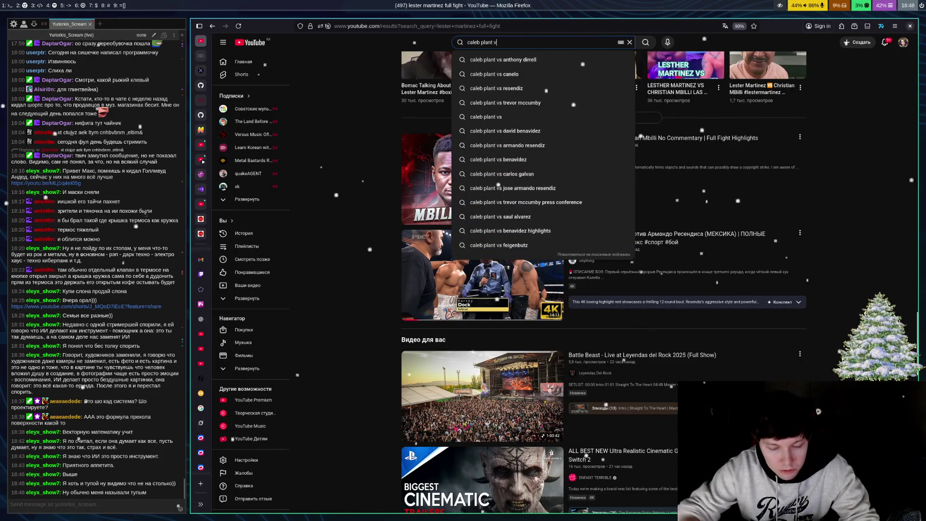
text(s a)
key(Down)
key(Down)
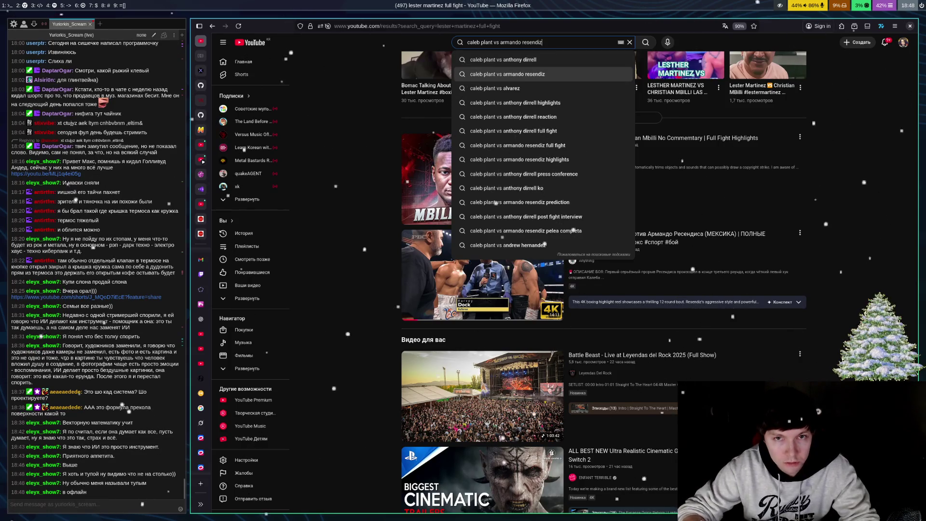
key(Down)
key(Down)
key(Down)
key(Return)
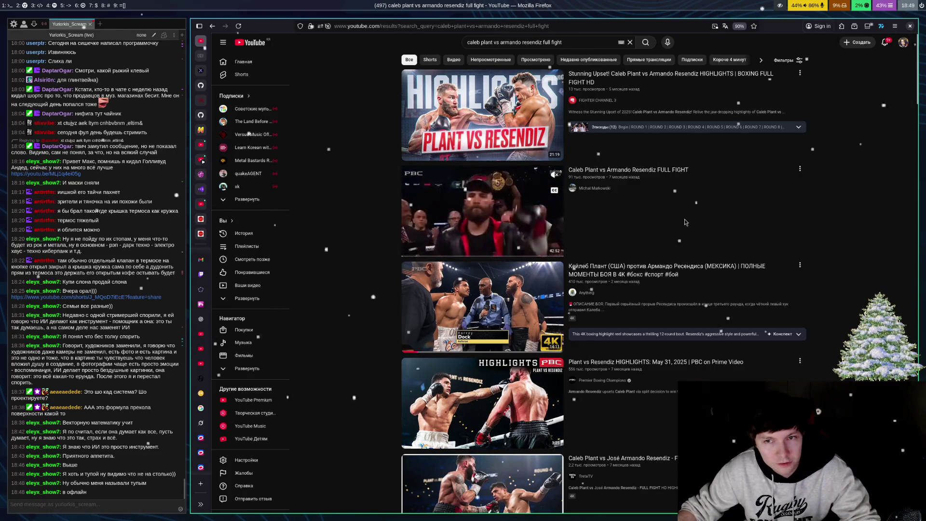
mouse_move(681, 279)
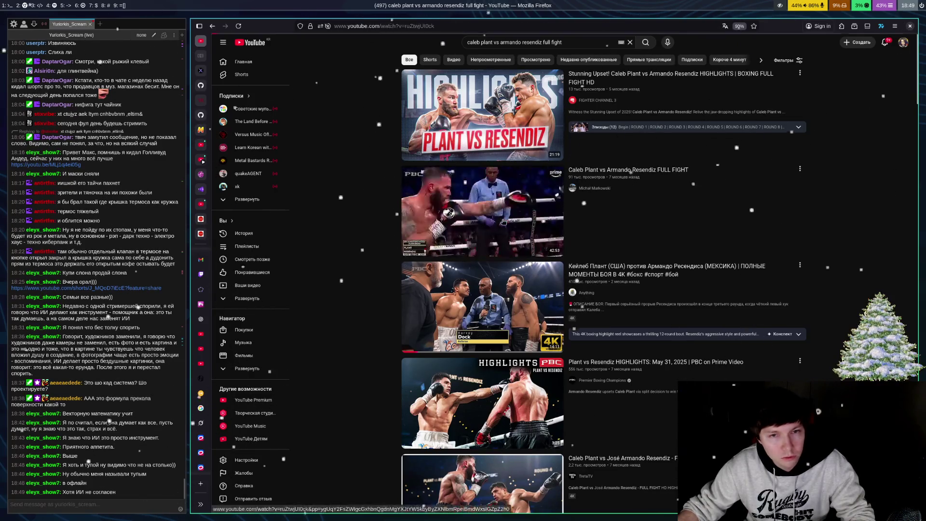
click(464, 217)
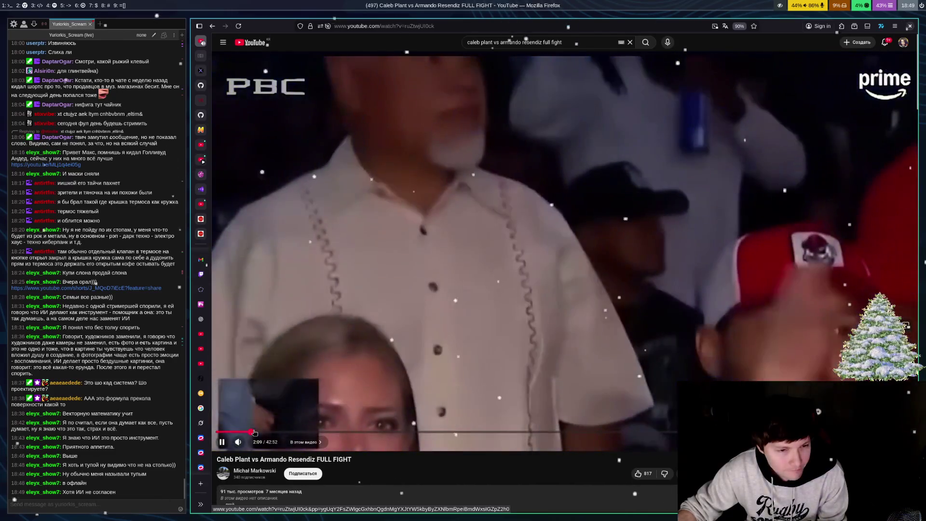
click(240, 431)
click(227, 433)
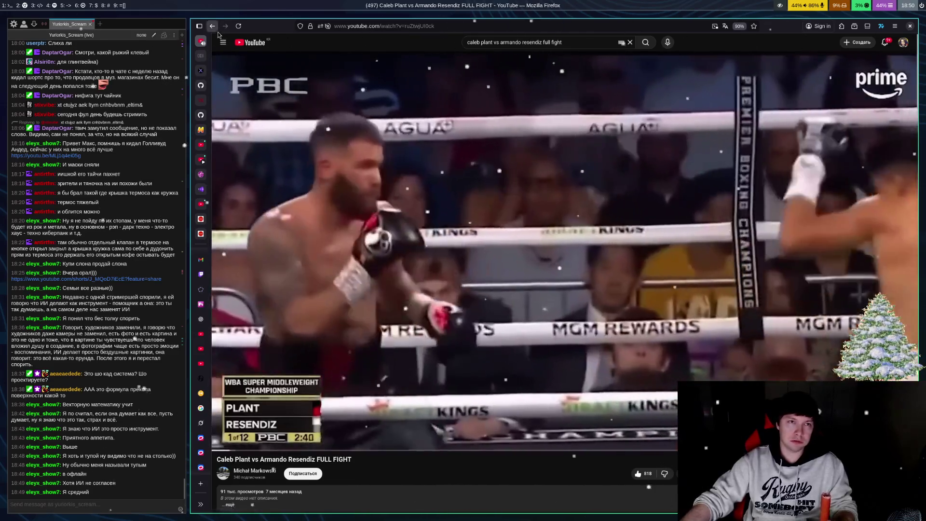
click(211, 26)
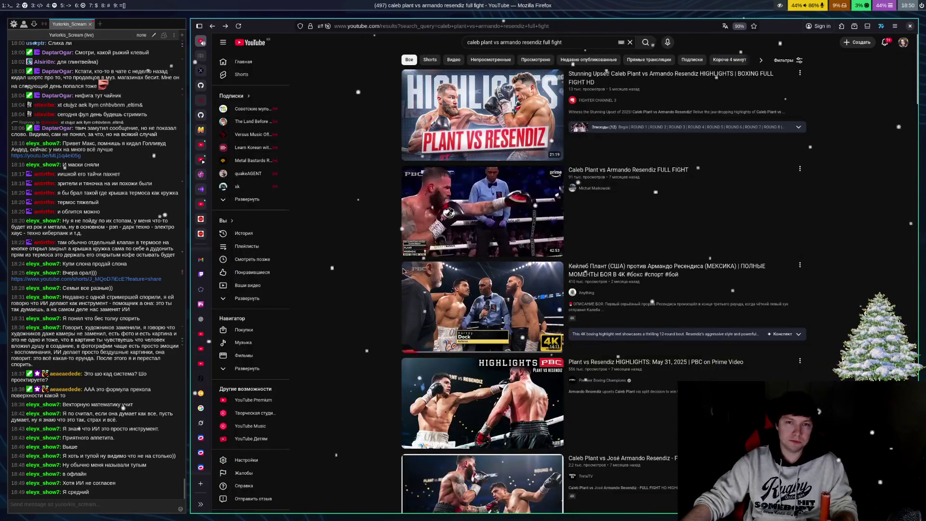
Step: Open the 'Stunning Upset!' Plant vs Resendiz highlights, jump to round 1, and toggle playback with Space
click(545, 116)
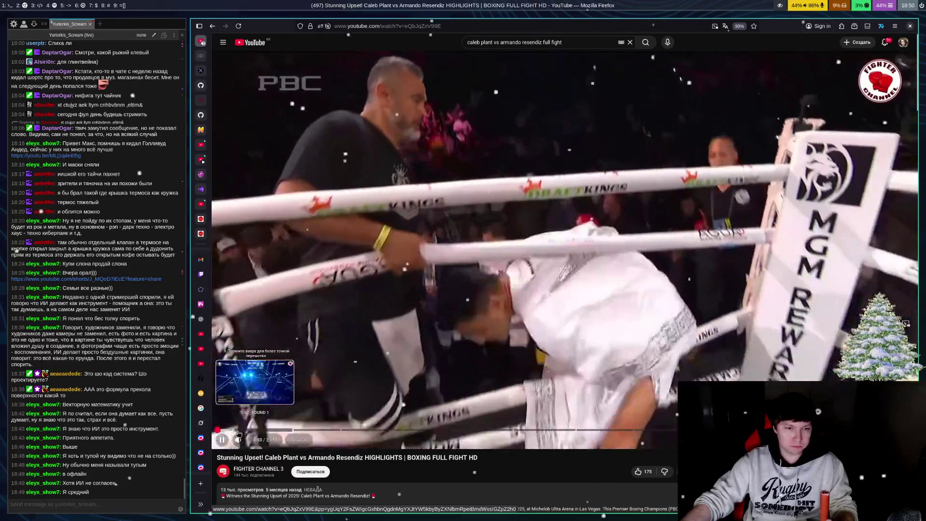
click(239, 434)
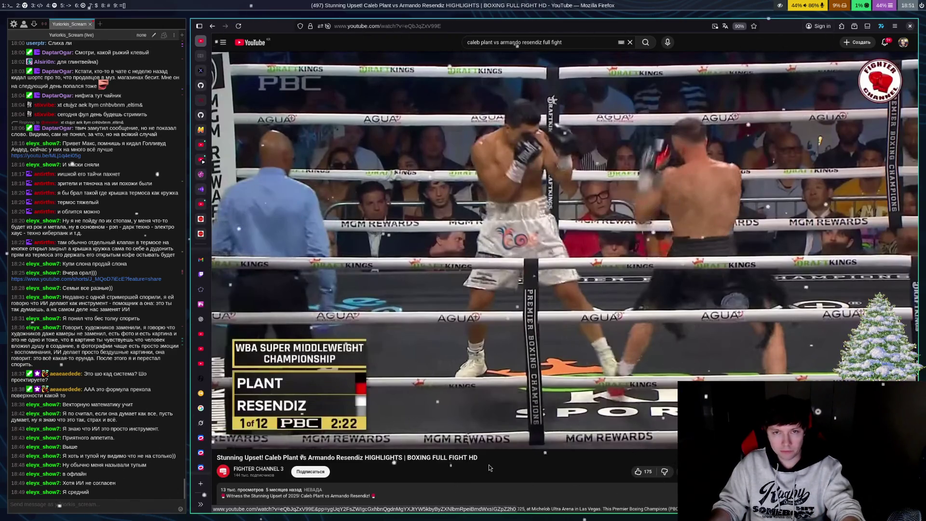
key(space)
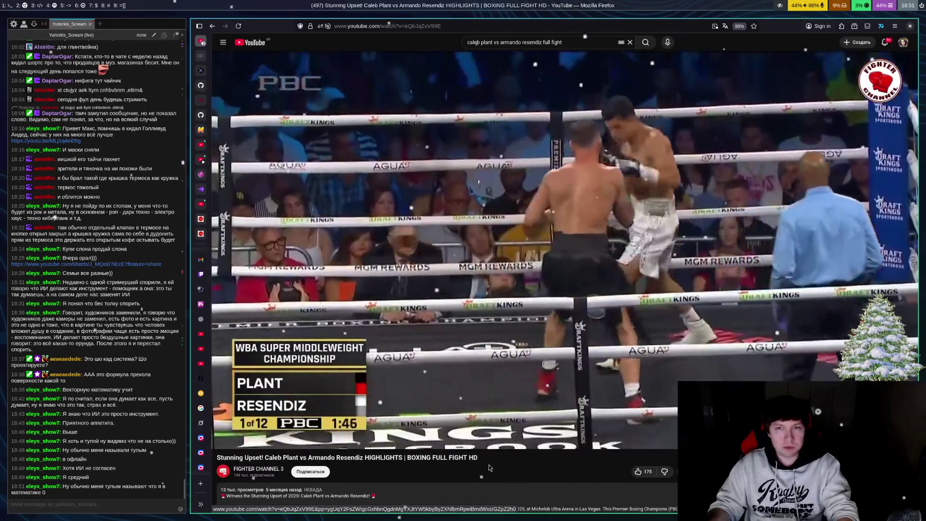
key(space)
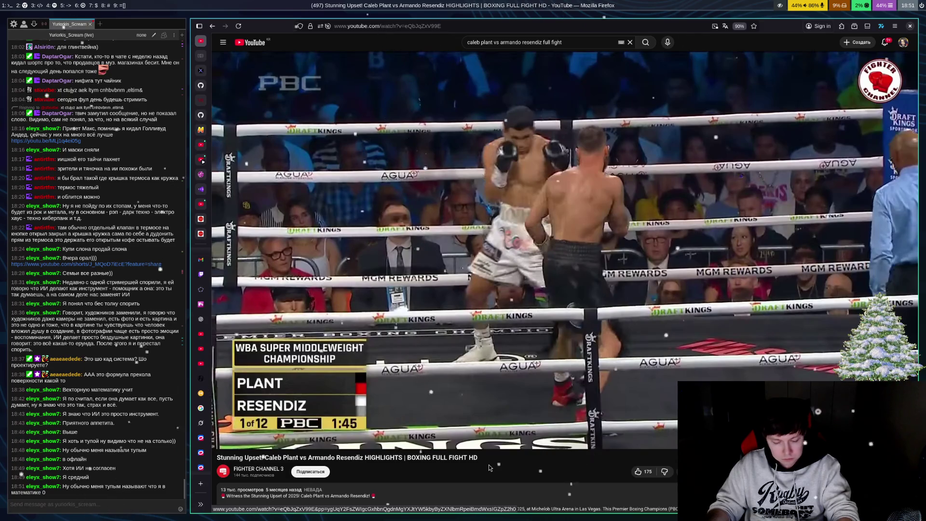
key(space)
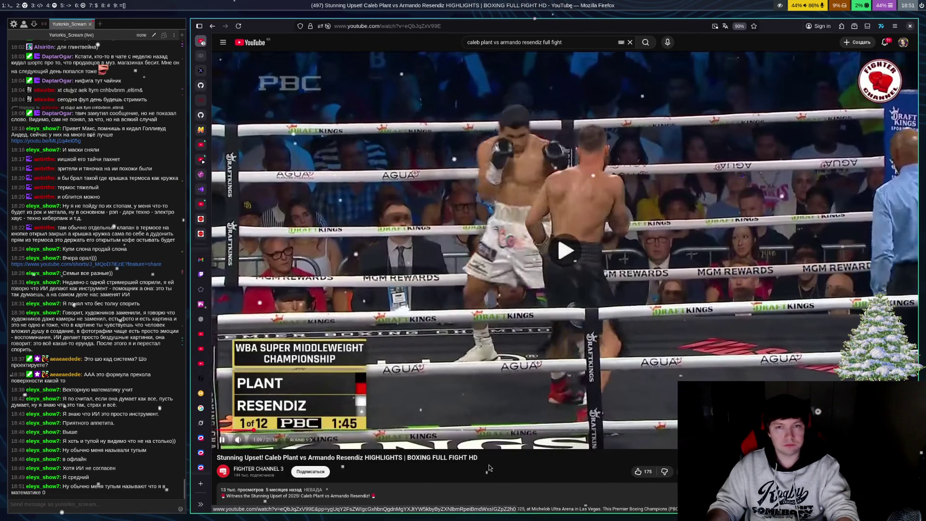